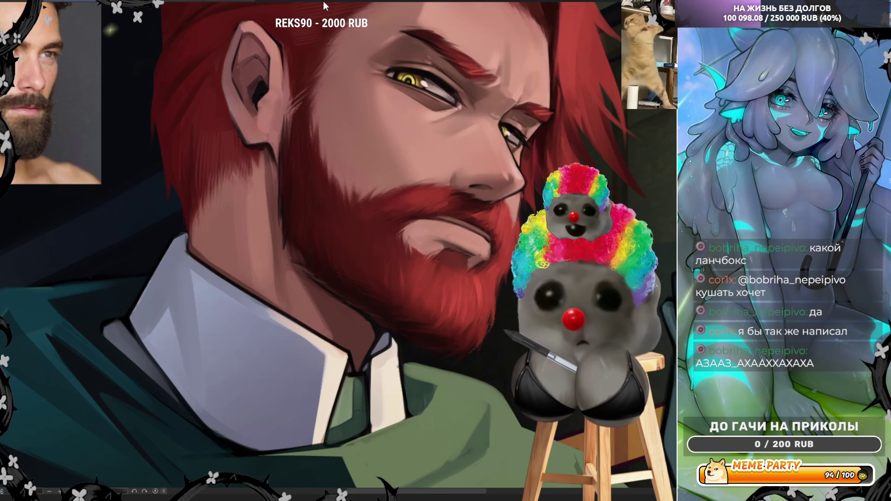
Mirror the canvas to check the face, view the whole painting, then flip it back
key(h)
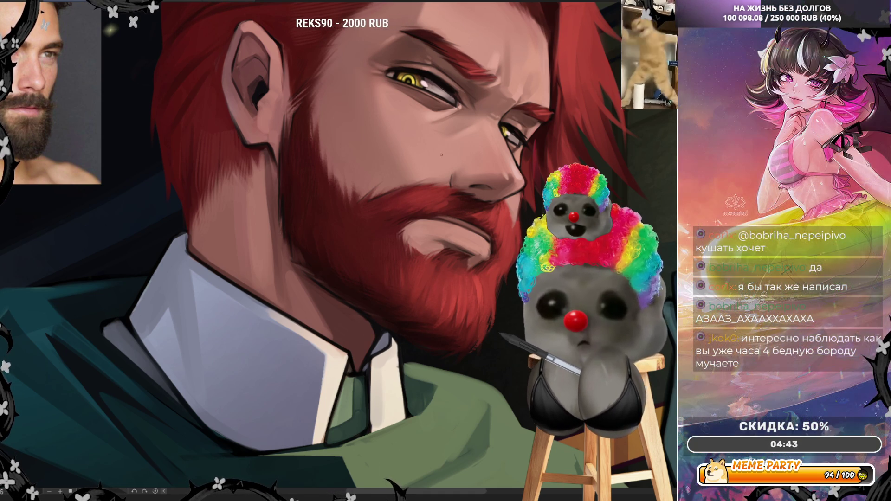
key(ctrl+0)
scroll(494, 158, up, 5)
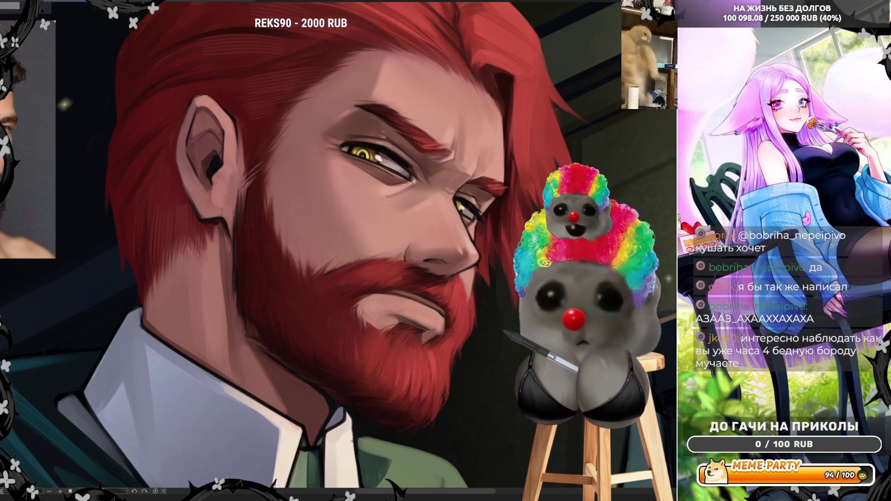
key(h)
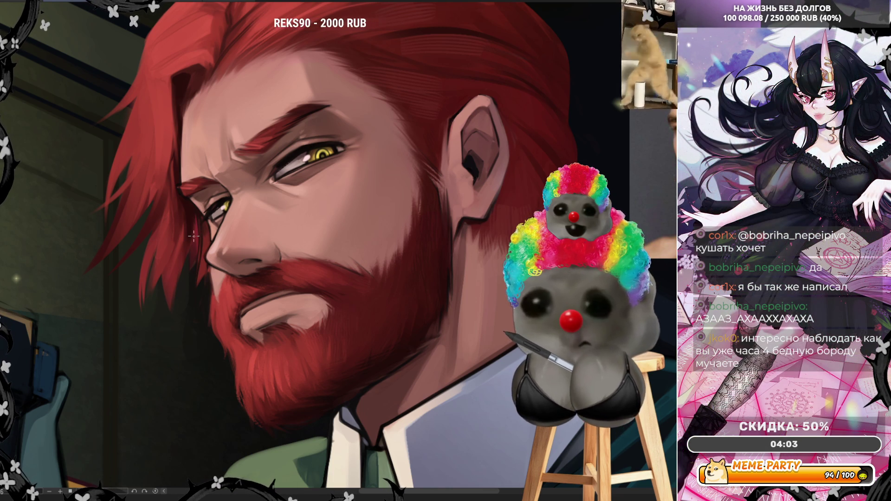
Sample skin colour beside the eye, try and undo a dark face-edge line, then mirror the view
alt+click(201, 233)
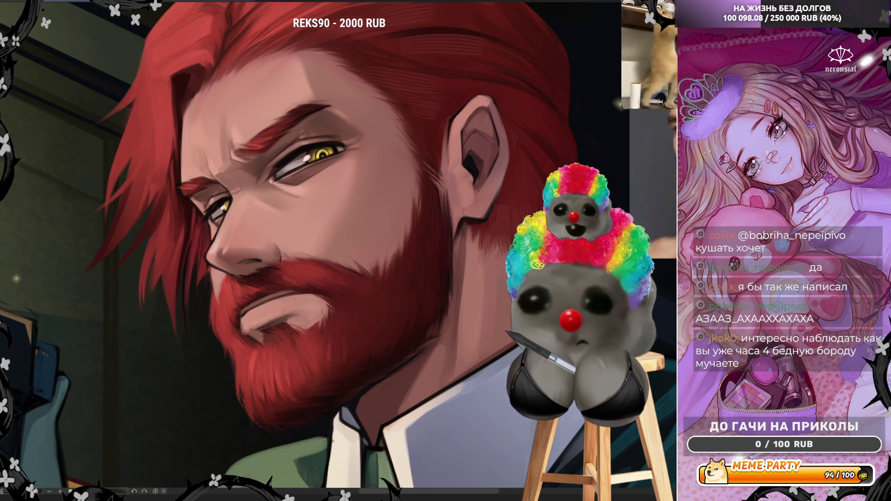
drag(180, 185, 187, 267)
key(ctrl+z)
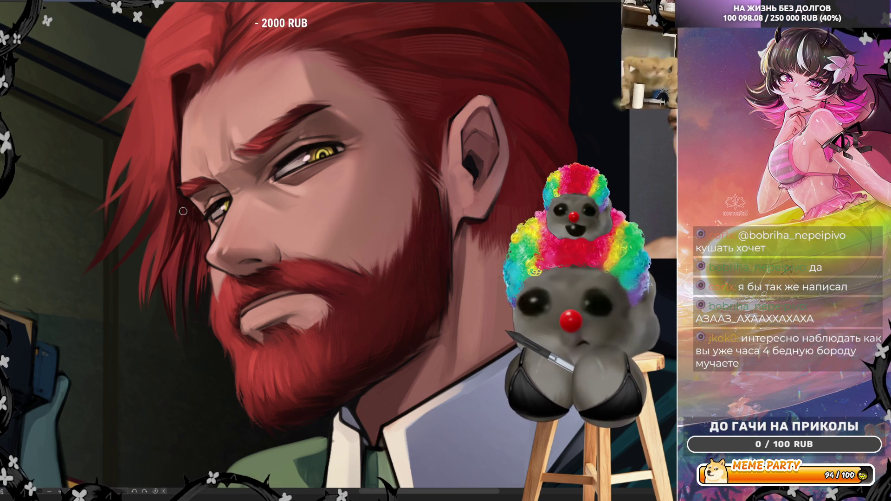
key(h)
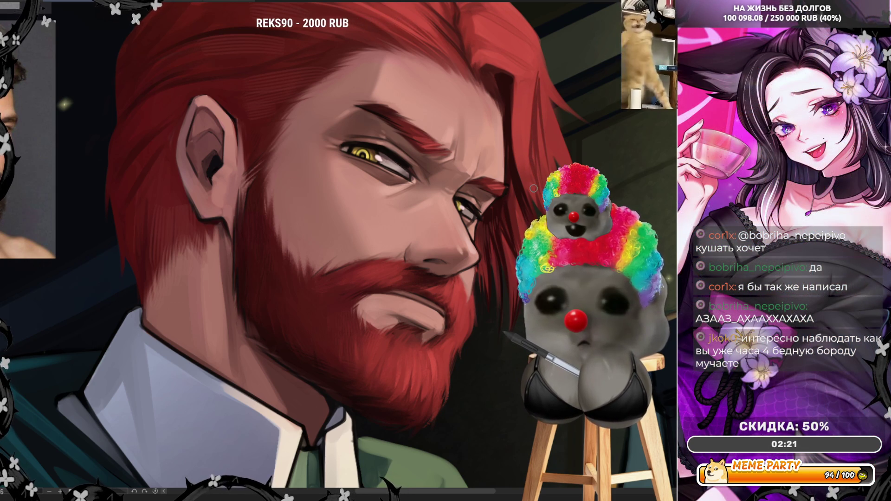
Fill three darker shadow shapes on the coat sleeve just above the gloved hand
scroll(533, 188, down, 10)
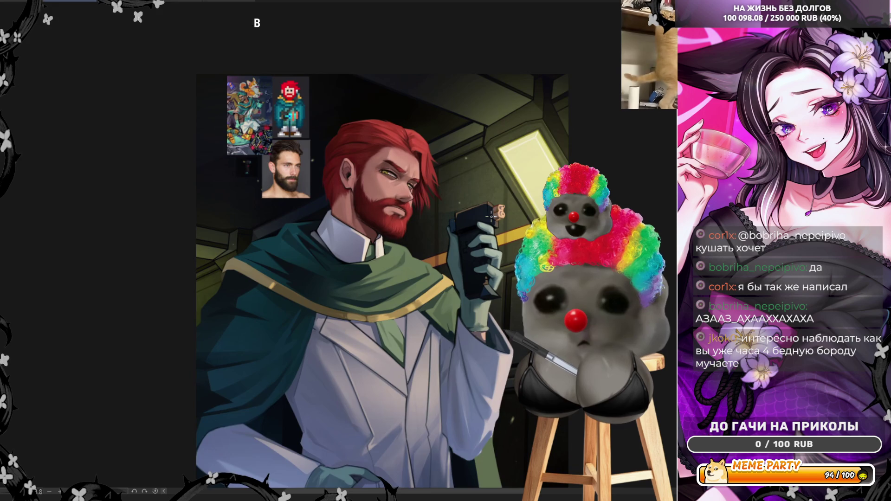
scroll(491, 216, up, 2)
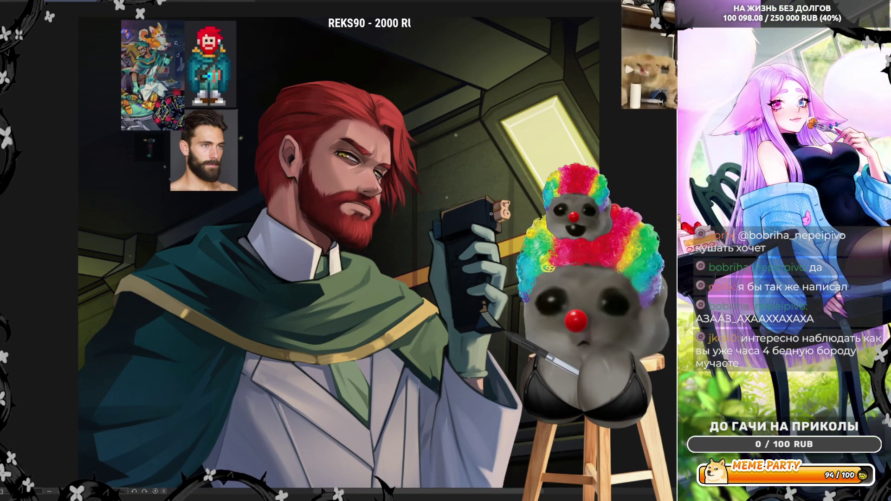
scroll(443, 124, down, 3)
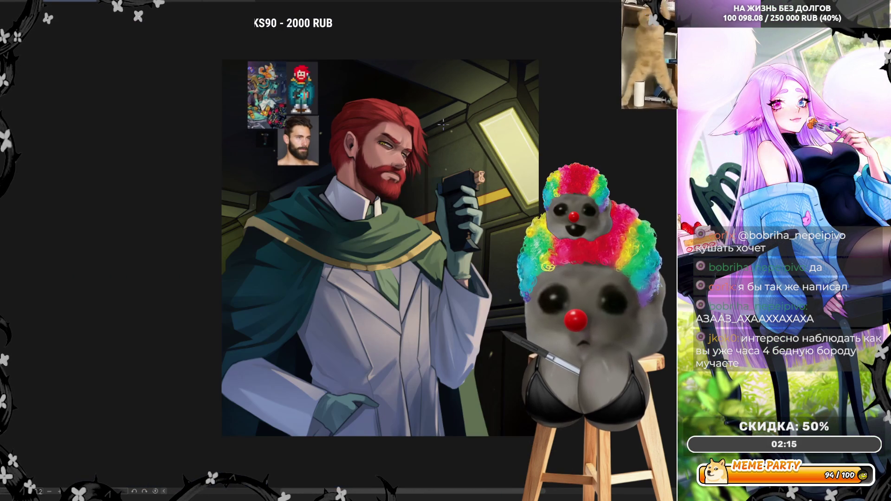
scroll(443, 124, up, 3)
scroll(417, 186, down, 2)
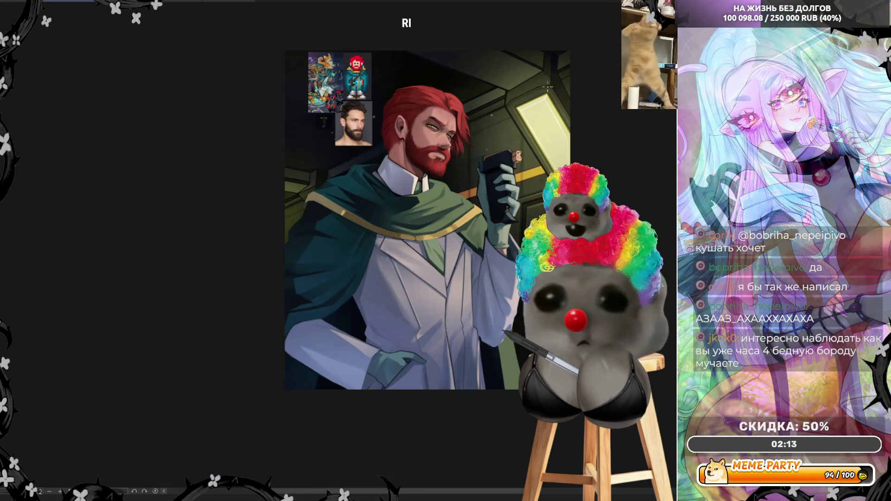
scroll(363, 399, up, 6)
scroll(363, 399, up, 2)
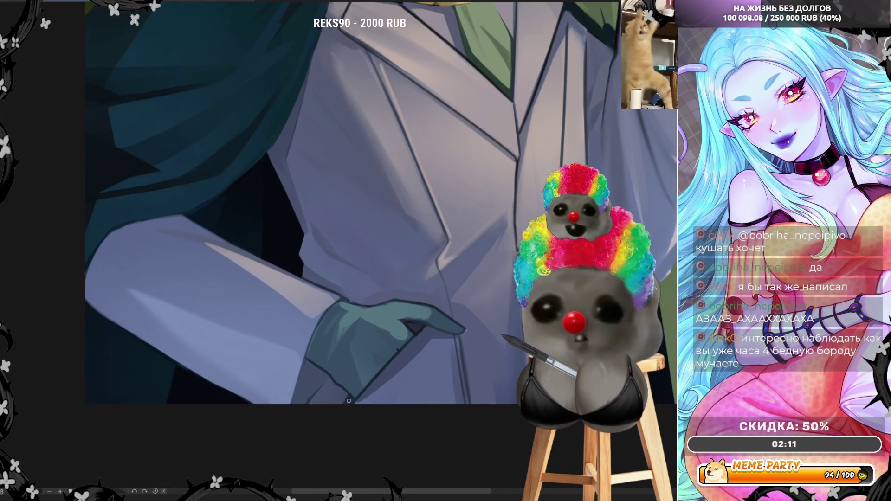
scroll(348, 401, up, 2)
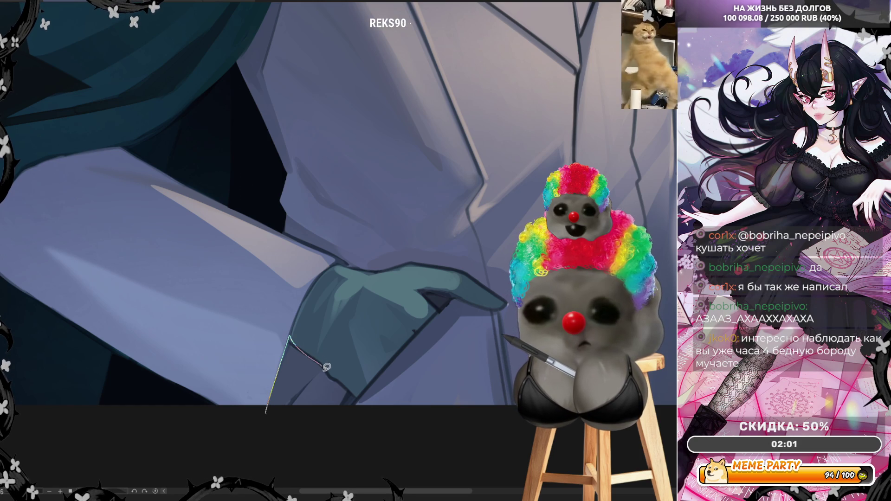
drag(327, 366, 308, 411)
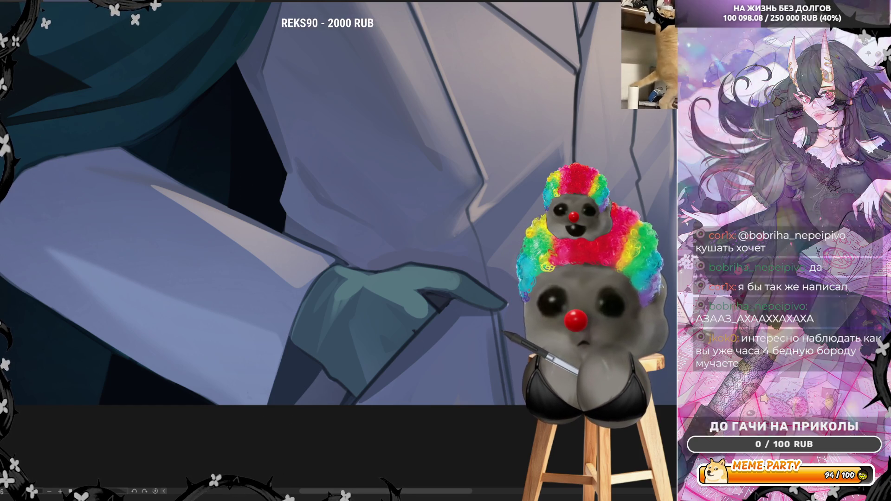
drag(288, 352, 313, 375)
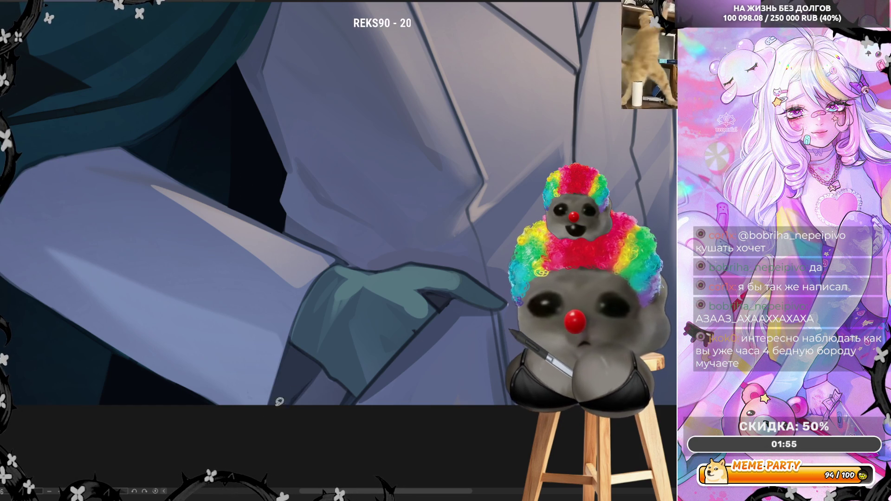
mouse_move(278, 402)
mouse_down()
mouse_move(286, 352)
mouse_move(307, 353)
mouse_move(349, 382)
mouse_move(357, 411)
mouse_up()
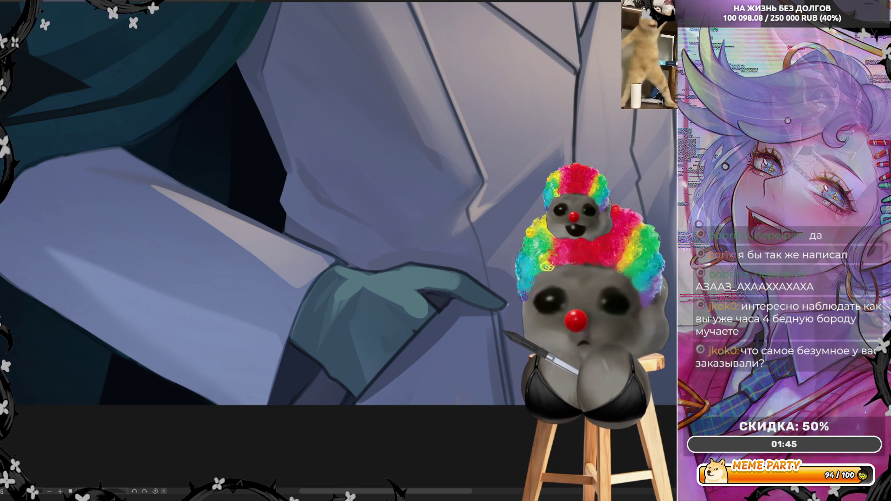
Paint a thin light line across the lower coat, replacing an undone first attempt
scroll(342, 258, down, 3)
scroll(342, 258, up, 4)
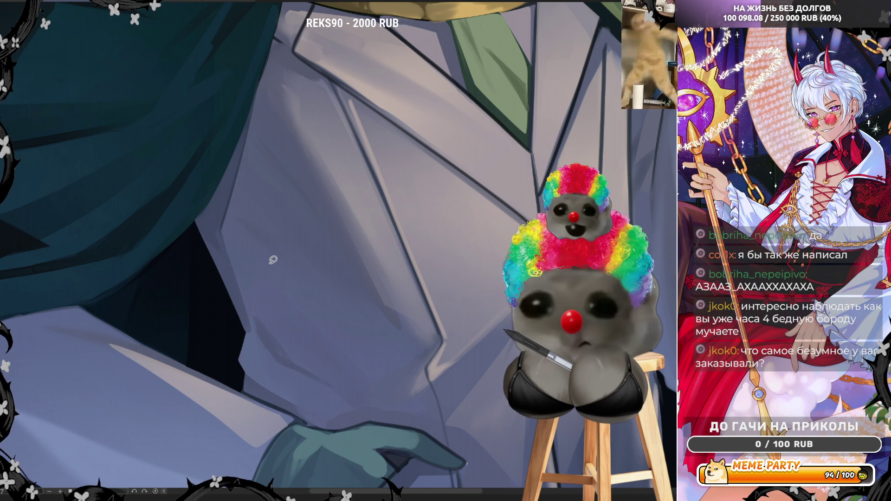
scroll(265, 232, down, 2)
scroll(243, 276, up, 2)
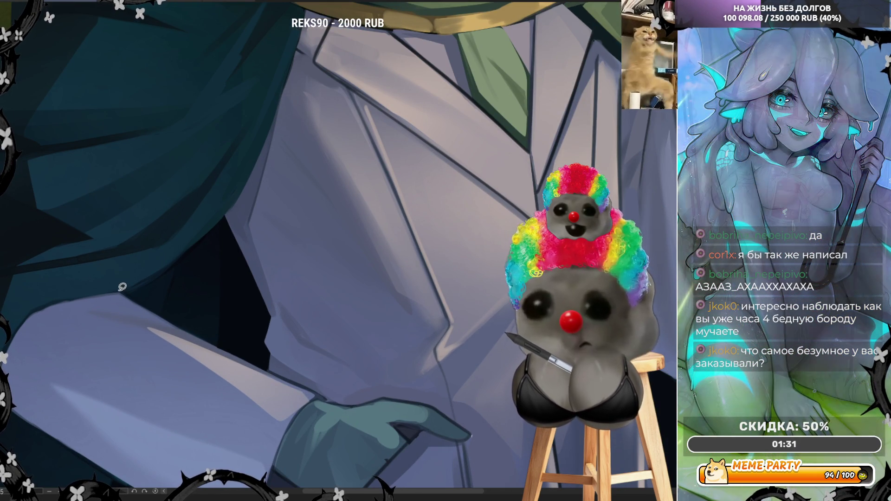
drag(120, 294, 230, 355)
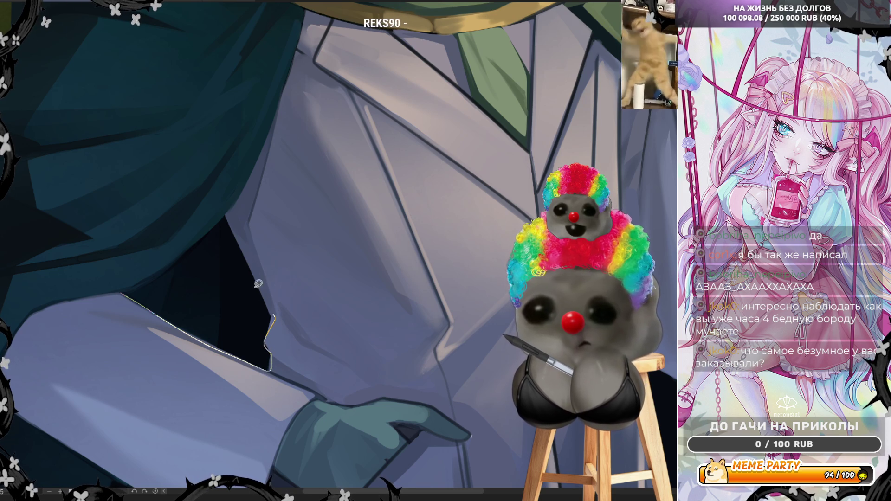
key(ctrl+z)
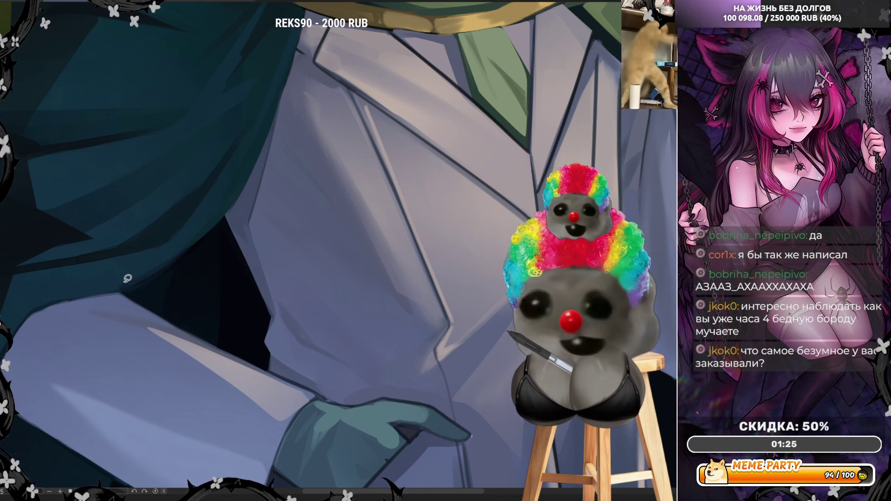
mouse_move(123, 294)
mouse_down()
mouse_move(214, 347)
mouse_move(257, 358)
mouse_move(232, 278)
mouse_move(204, 244)
mouse_move(138, 286)
mouse_move(229, 213)
mouse_up()
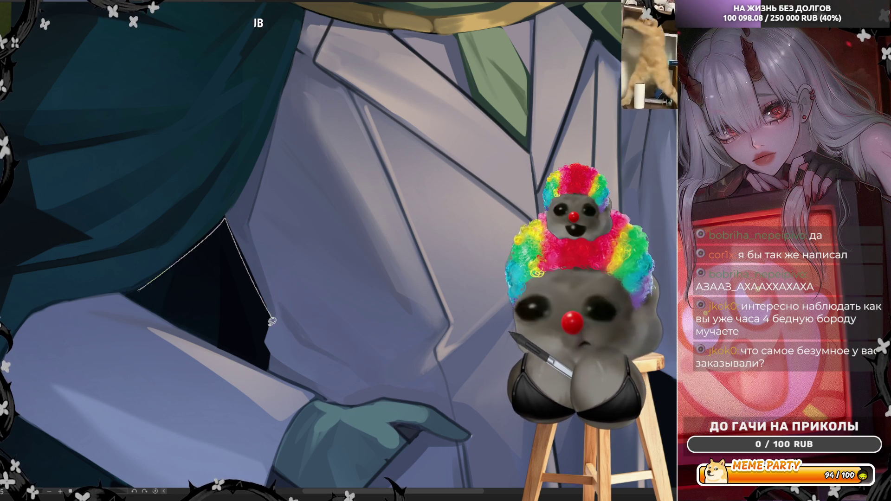
Block in shading shapes on the coat fold above the glove and along the cuff
mouse_move(211, 226)
mouse_down()
mouse_move(256, 179)
mouse_move(253, 227)
mouse_move(283, 353)
mouse_up()
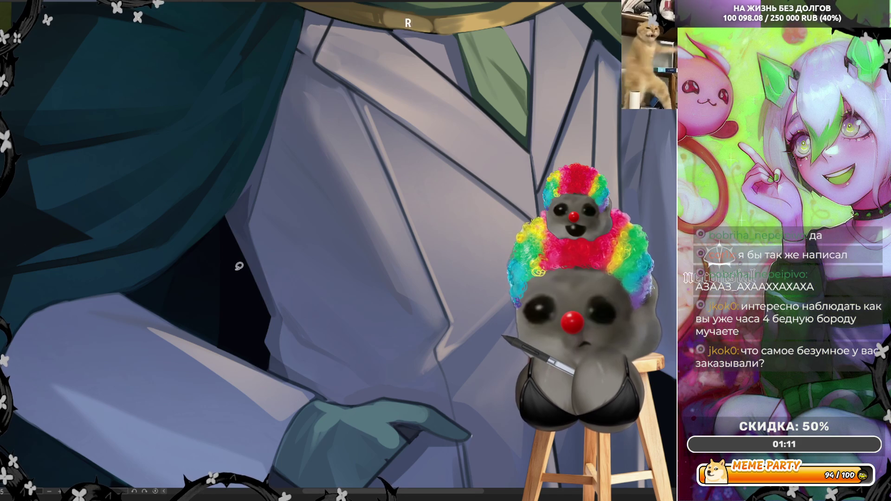
key(ctrl+z)
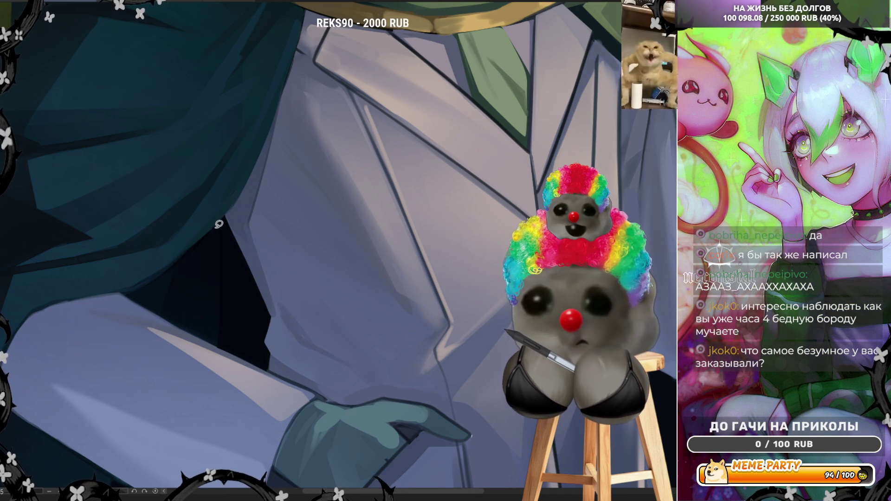
mouse_move(217, 226)
mouse_down()
mouse_move(275, 112)
mouse_move(253, 217)
mouse_move(279, 294)
mouse_move(339, 357)
mouse_up()
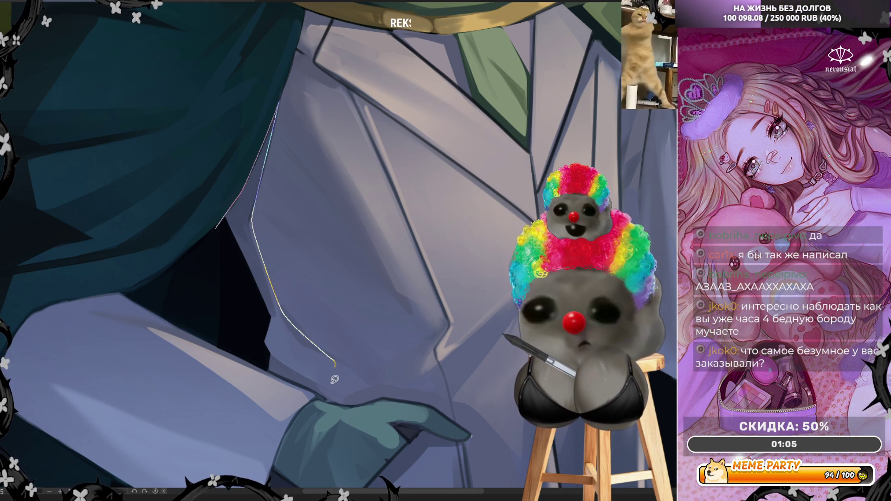
drag(241, 344, 217, 320)
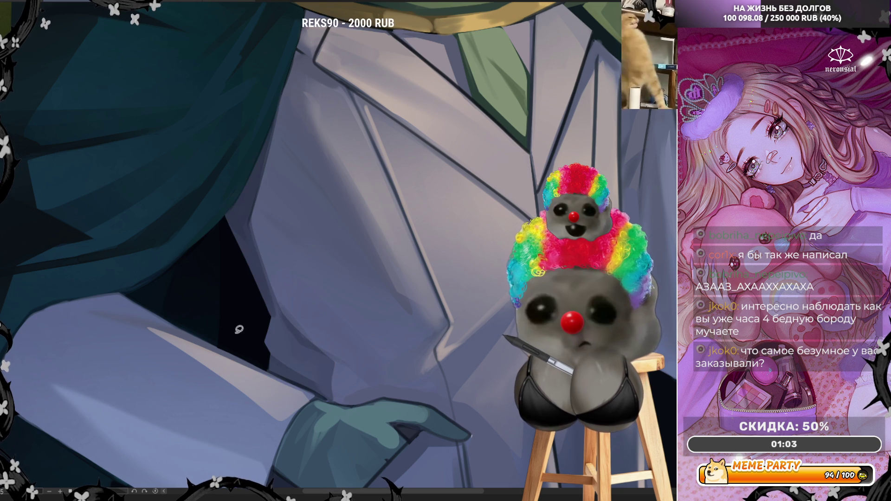
drag(271, 305, 353, 367)
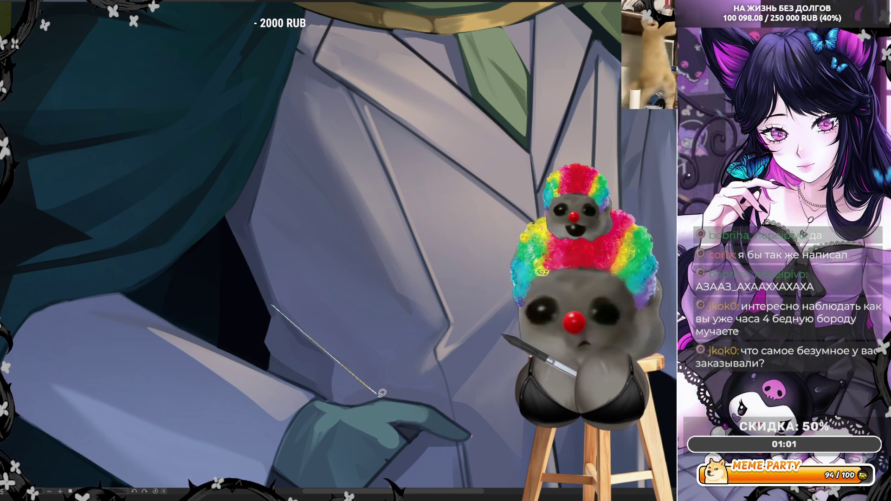
drag(381, 393, 324, 399)
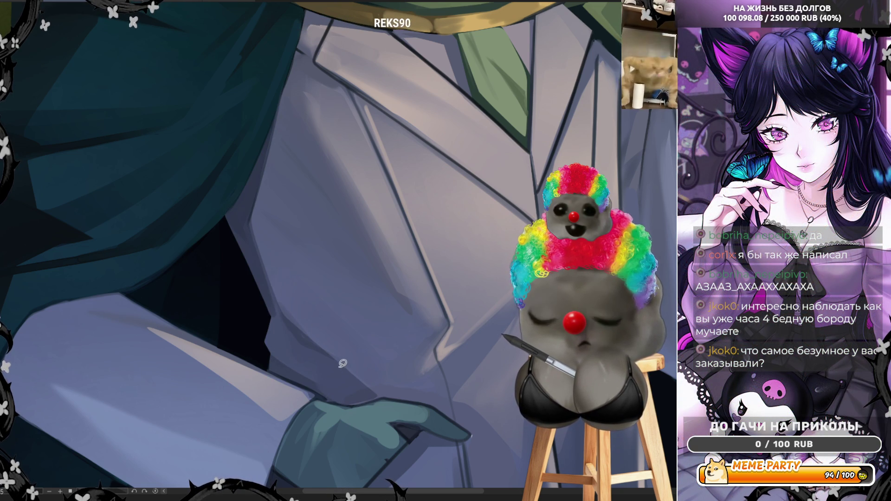
drag(384, 396, 364, 402)
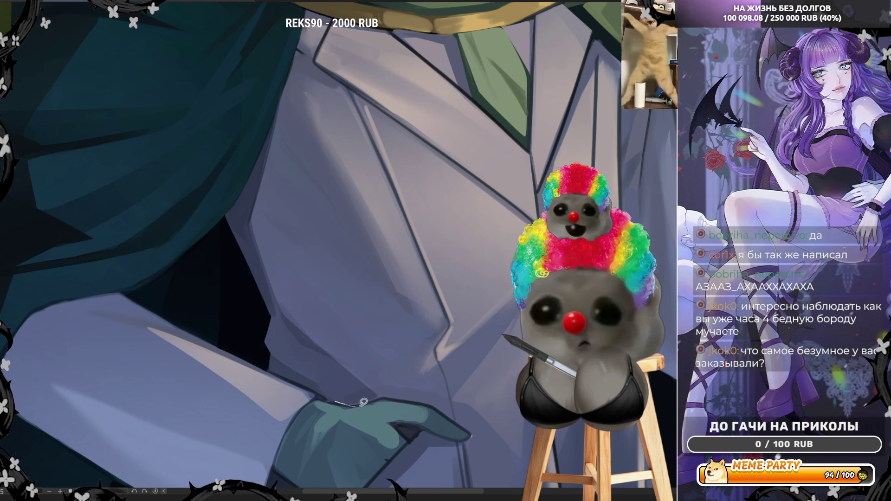
Lasso an area on the coat lapel, cancel it, then mirror the canvas and zoom out
scroll(272, 348, down, 3)
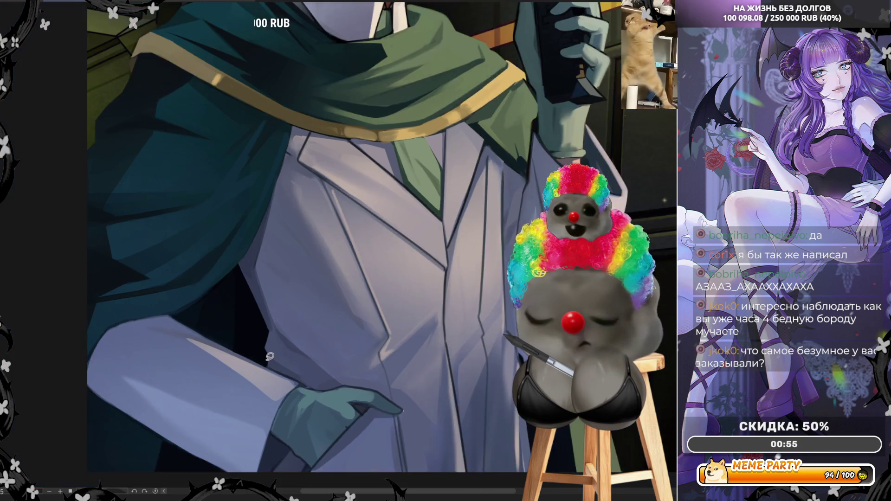
scroll(342, 319, up, 2)
scroll(337, 340, up, 2)
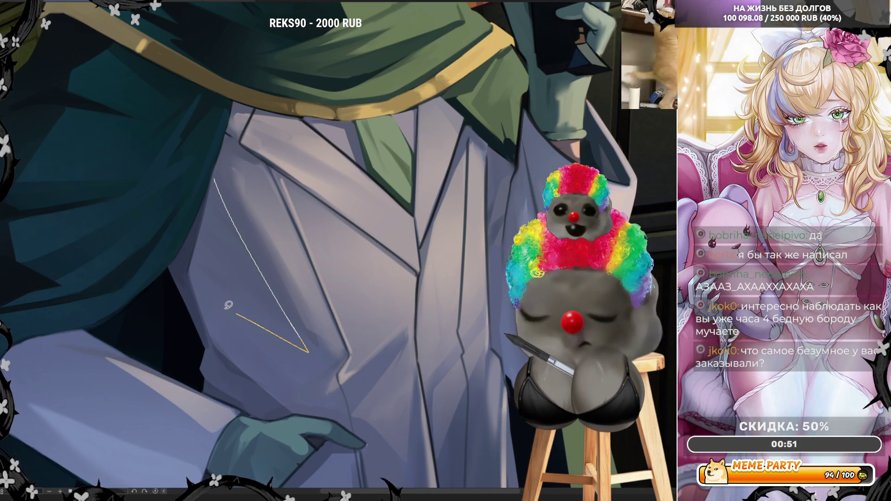
drag(229, 305, 309, 390)
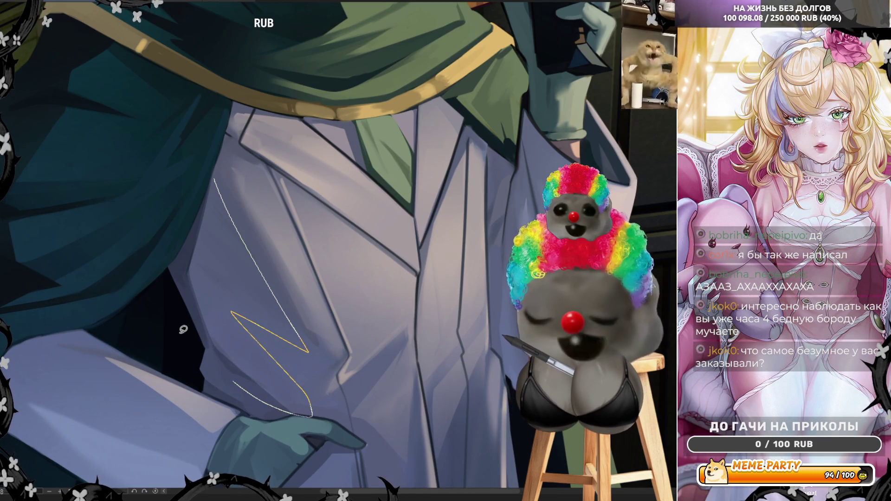
key(Escape)
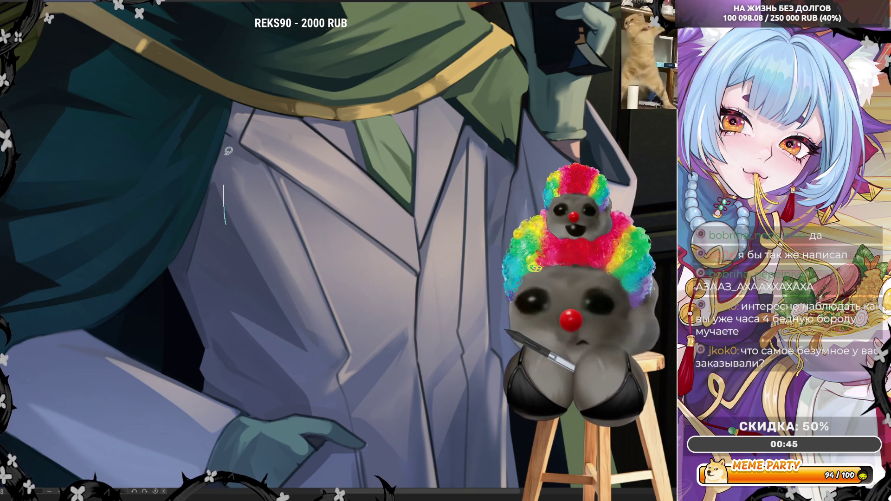
key(h)
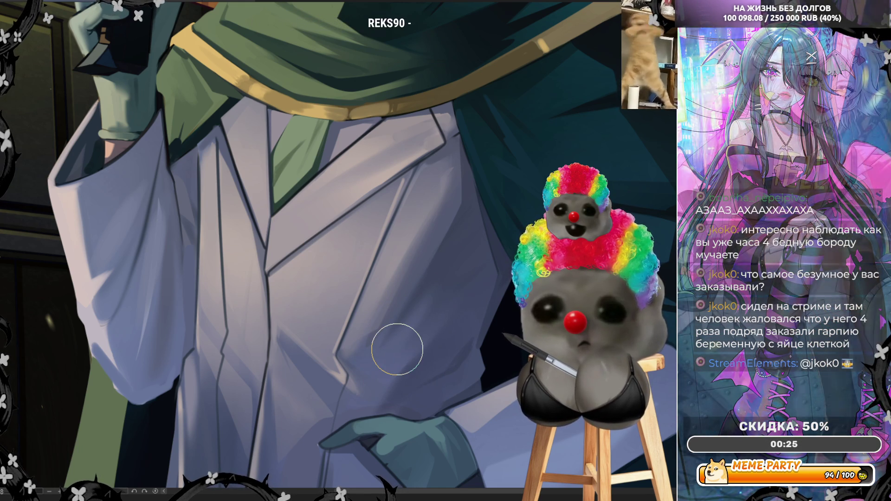
scroll(396, 348, down, 4)
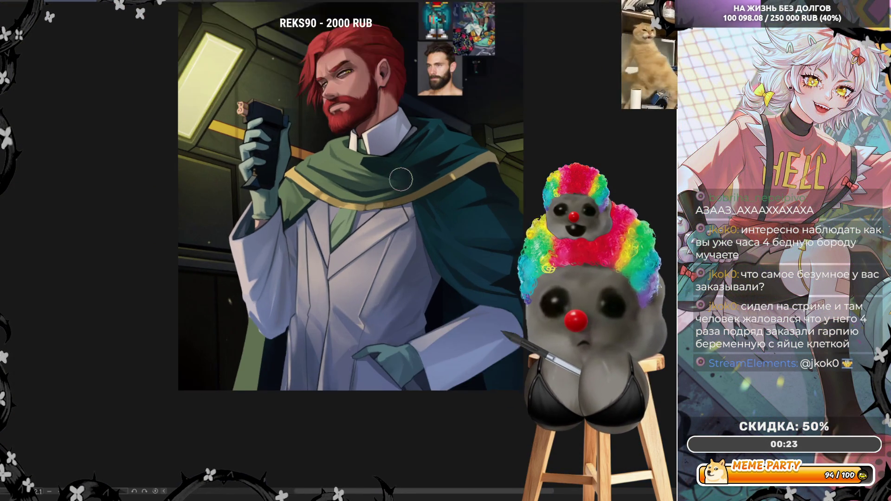
scroll(400, 179, up, 2)
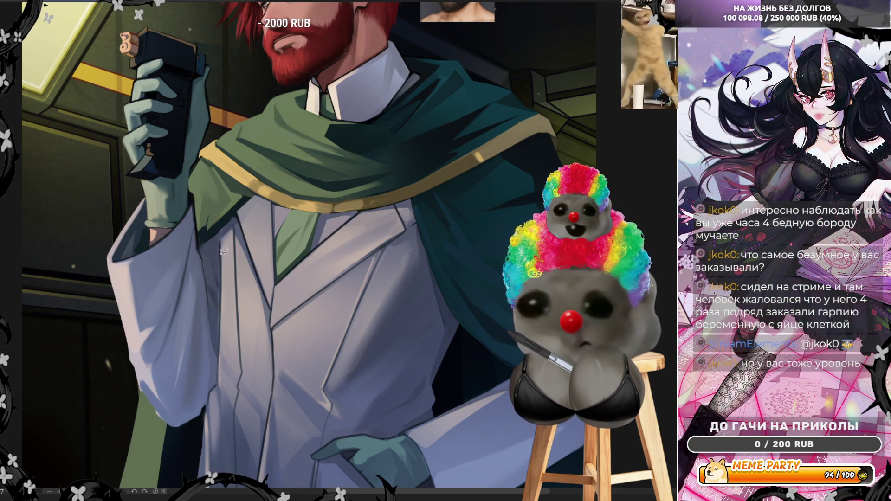
Outline light shapes along the coat edge from the collar downward
drag(221, 239, 221, 304)
drag(214, 326, 214, 377)
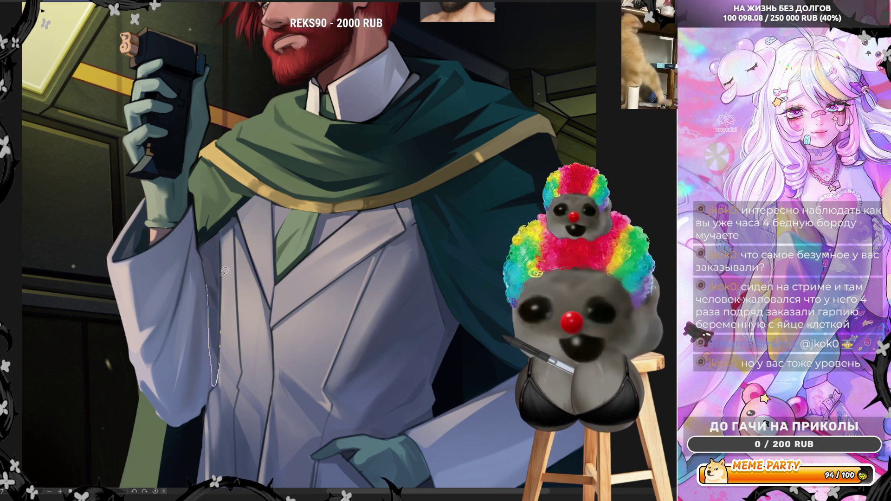
drag(225, 270, 213, 239)
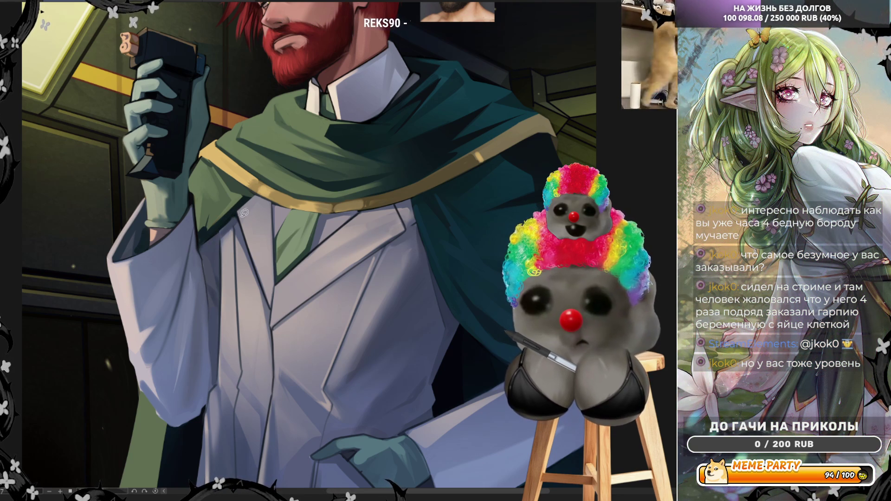
mouse_move(261, 199)
mouse_down()
mouse_move(275, 205)
mouse_move(238, 205)
mouse_move(281, 201)
mouse_up()
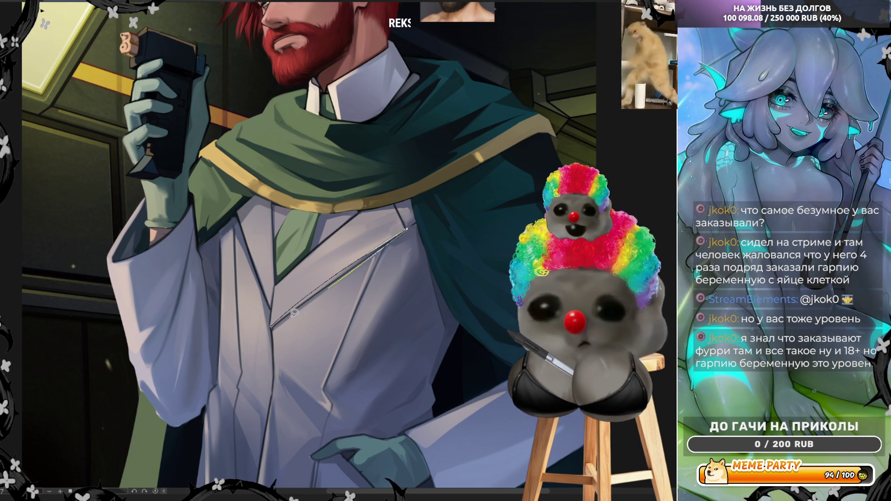
Undo the trial lapel lines and mirror the view so the man faces right
key(ctrl+z)
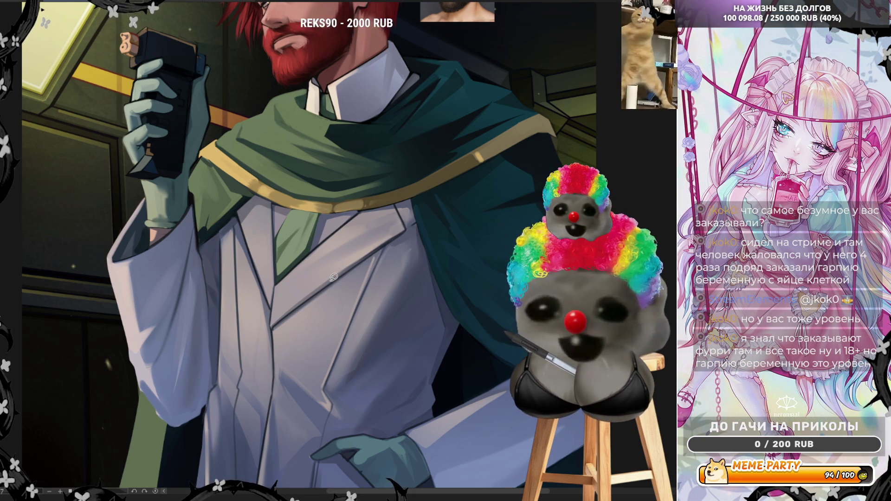
mouse_move(342, 272)
mouse_down()
mouse_move(388, 230)
mouse_move(389, 208)
mouse_up()
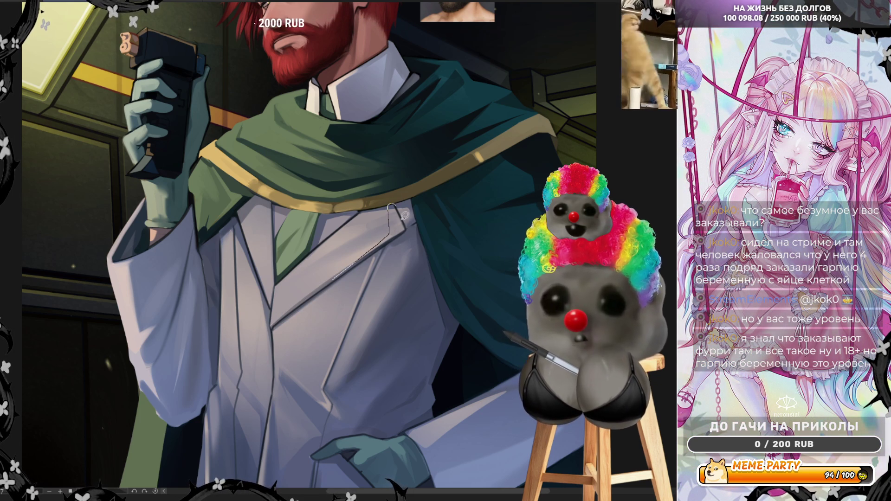
key(ctrl+z)
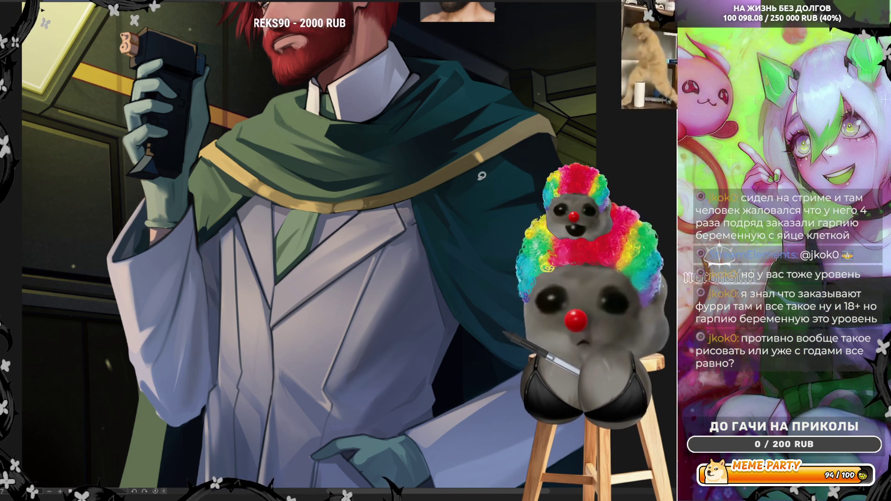
key(h)
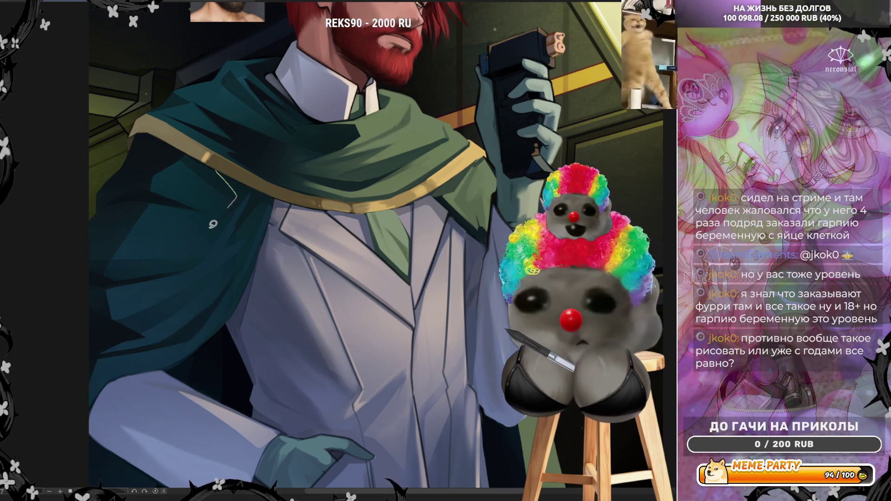
Lay angled shading strokes across the green cloak, leaving a light line above the gold trim
mouse_move(239, 192)
mouse_down()
mouse_move(243, 200)
mouse_move(257, 185)
mouse_move(225, 171)
mouse_up()
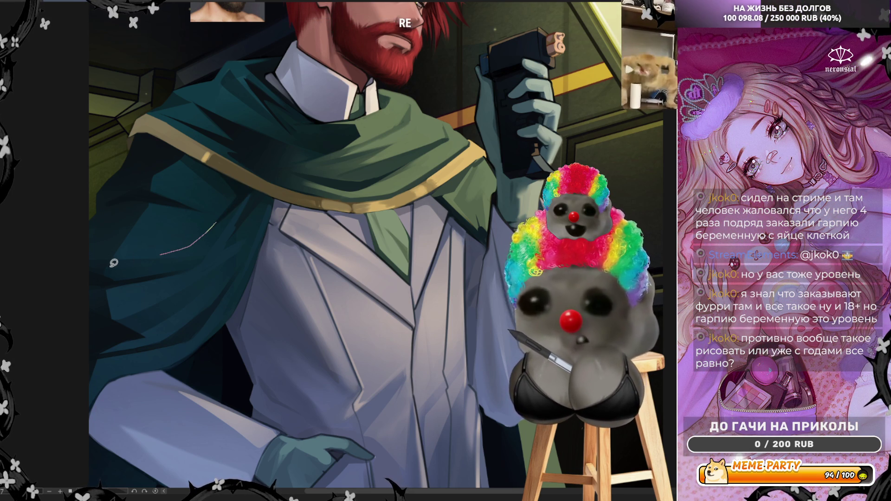
drag(113, 263, 112, 264)
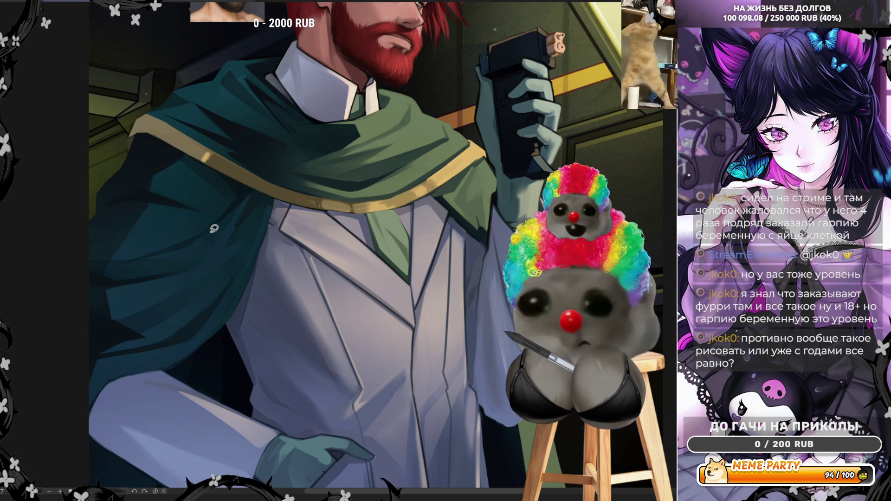
drag(237, 203, 237, 203)
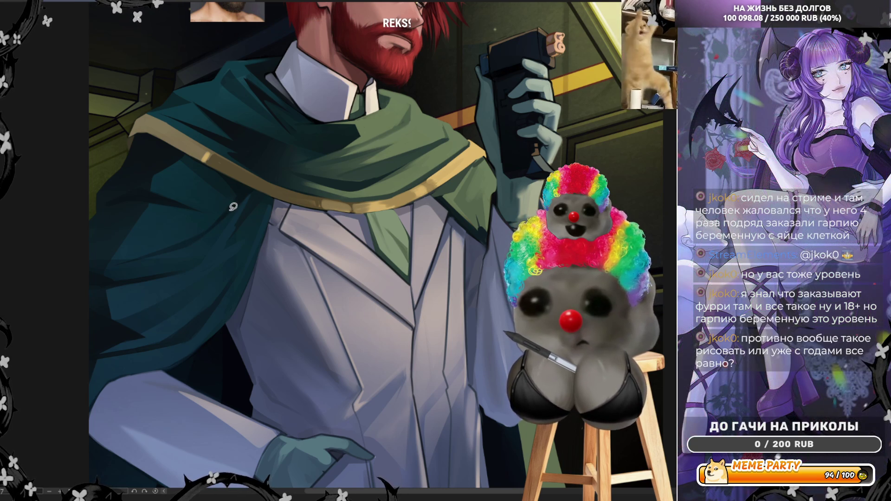
mouse_move(80, 231)
mouse_down()
mouse_move(130, 214)
mouse_move(155, 231)
mouse_move(137, 223)
mouse_up()
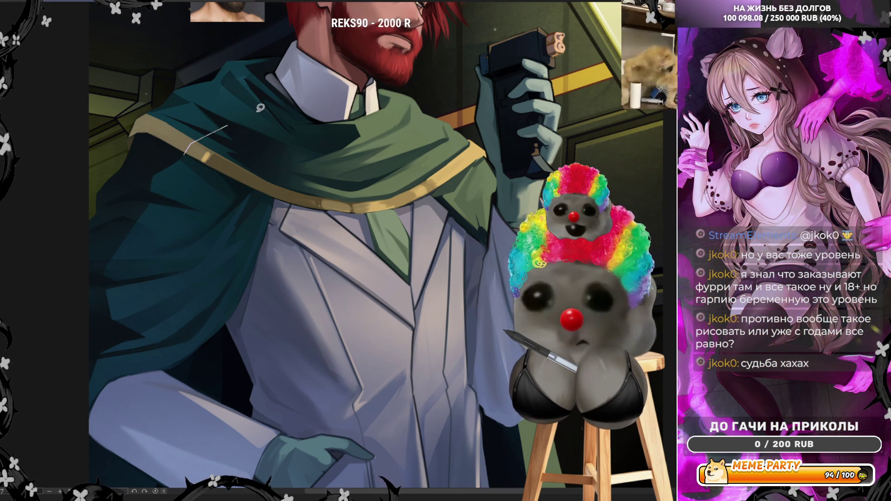
Try pale strokes on the collar and cape trim, undoing each one
mouse_move(260, 107)
mouse_down()
mouse_move(282, 83)
mouse_move(279, 70)
mouse_up()
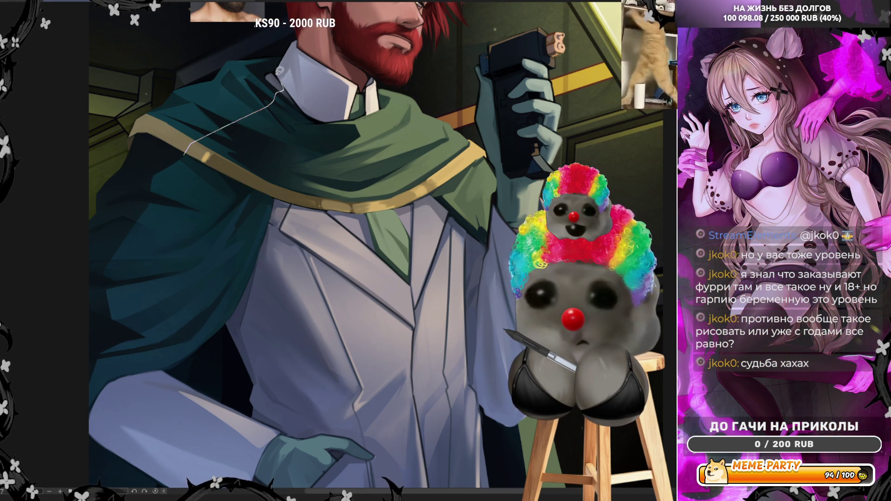
key(ctrl+z)
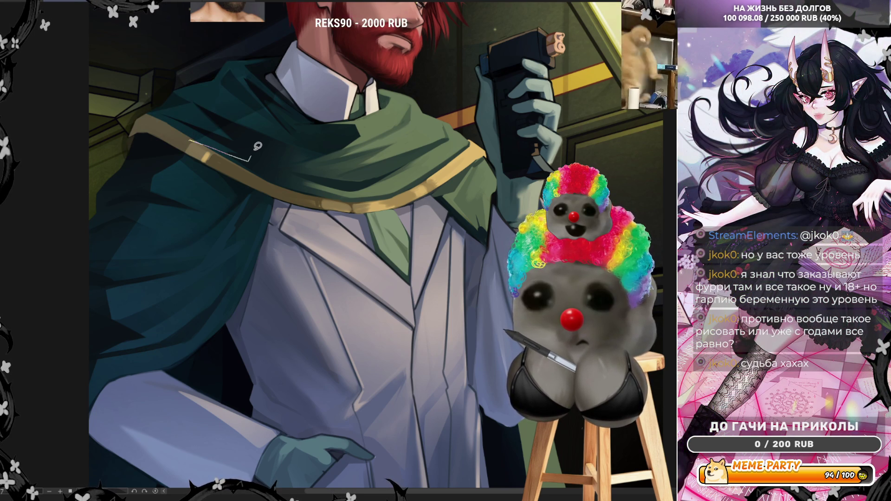
key(ctrl+z)
drag(189, 138, 300, 178)
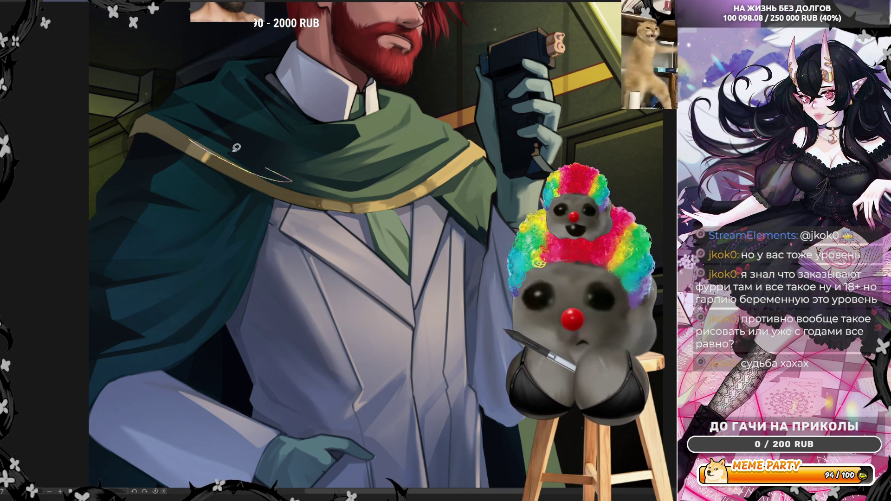
key(ctrl+z)
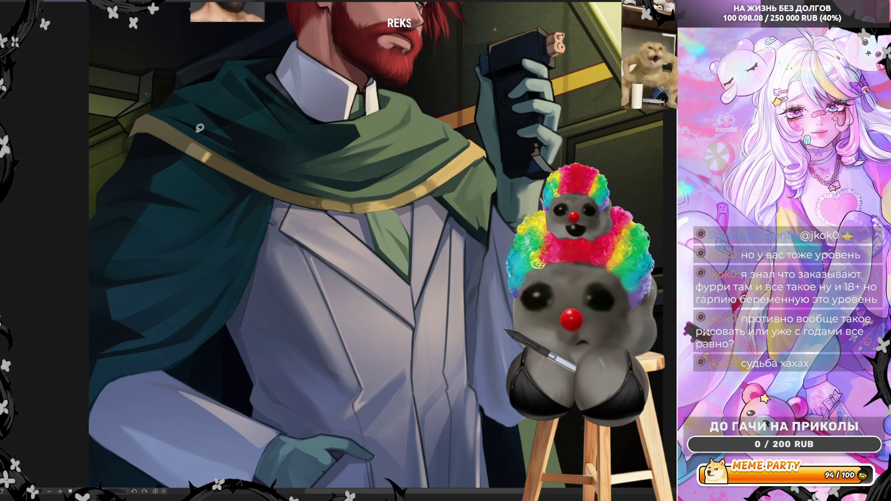
key(ctrl+z)
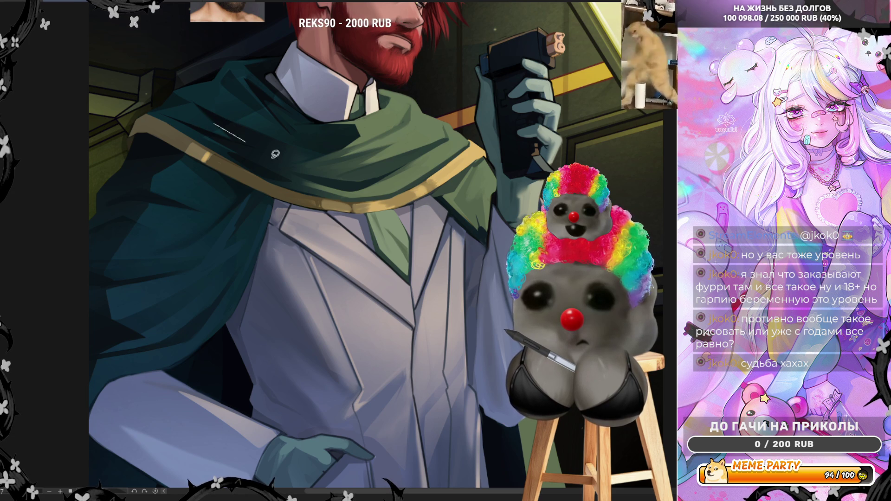
drag(214, 123, 290, 165)
key(ctrl+z)
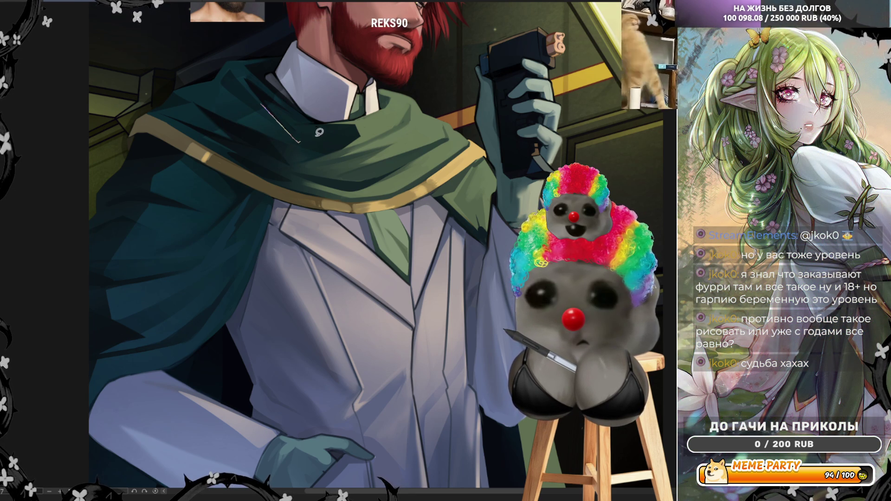
key(ctrl+z)
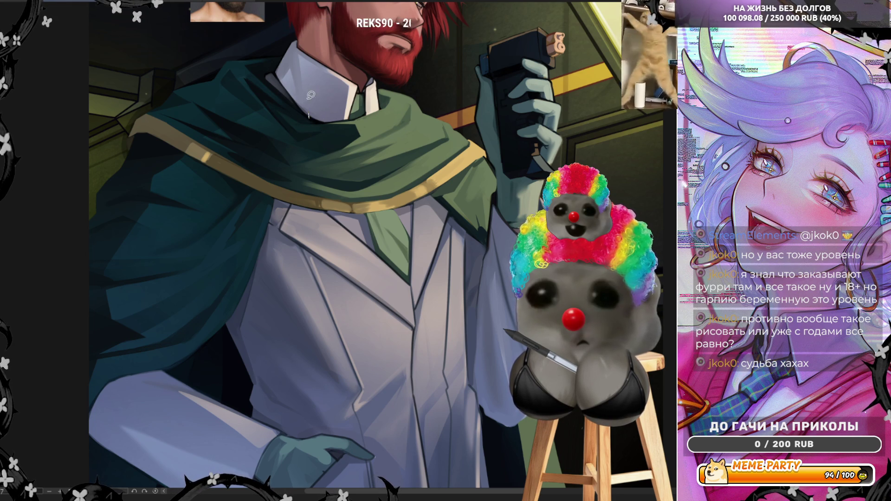
drag(310, 95, 302, 34)
key(ctrl+z)
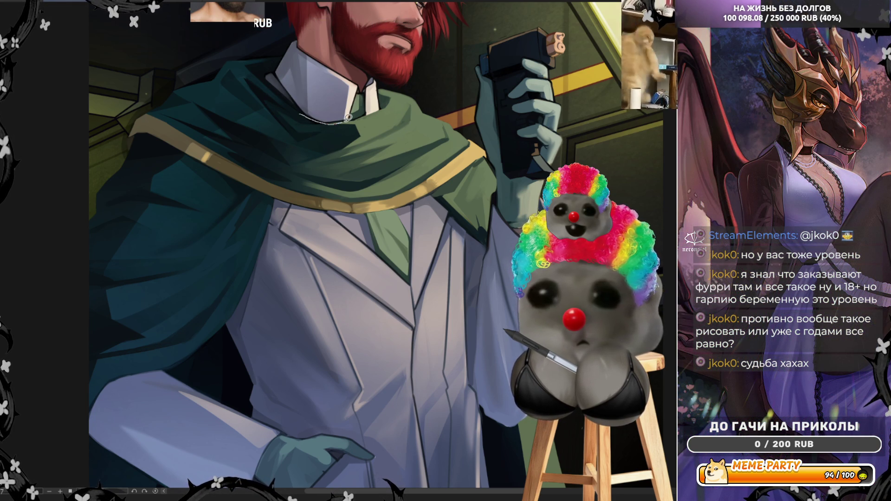
key(ctrl+z)
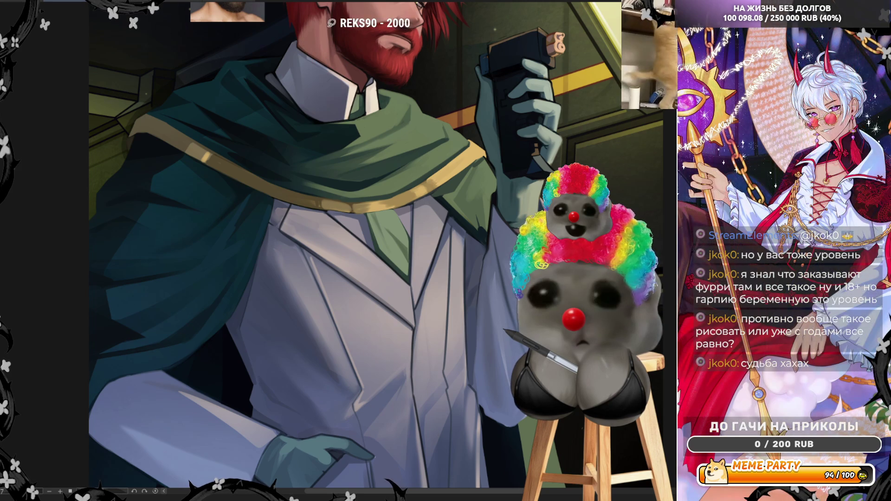
Flip the view back so the man faces left, fit the whole painting, then zoom toward the face
key(h)
key(ctrl+0)
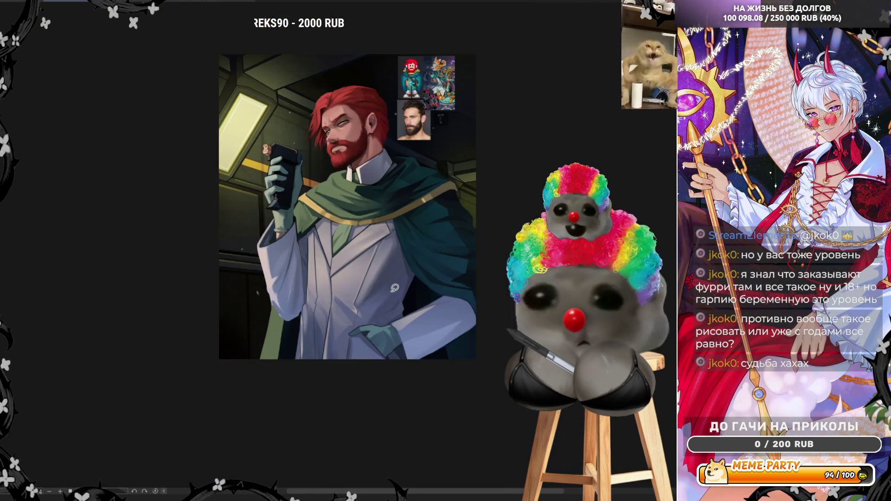
scroll(409, 152, up, 5)
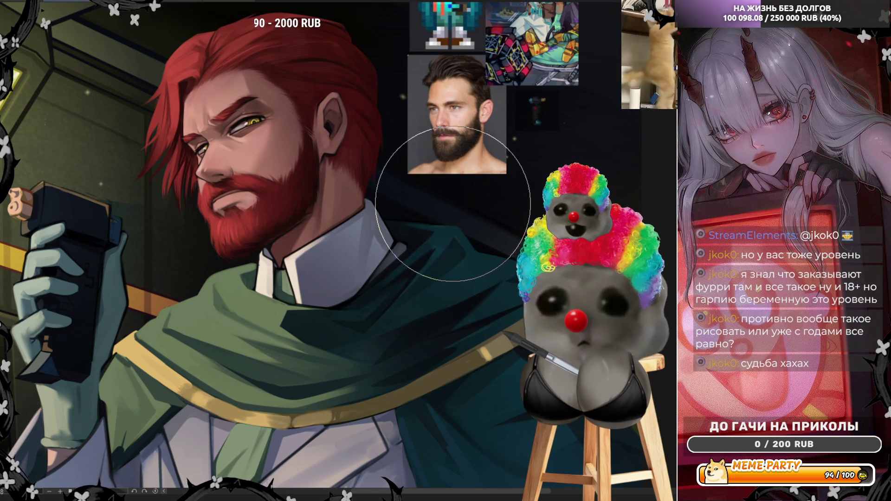
Adjust the zoom to frame the white coat and gloved hand
scroll(449, 211, down, 5)
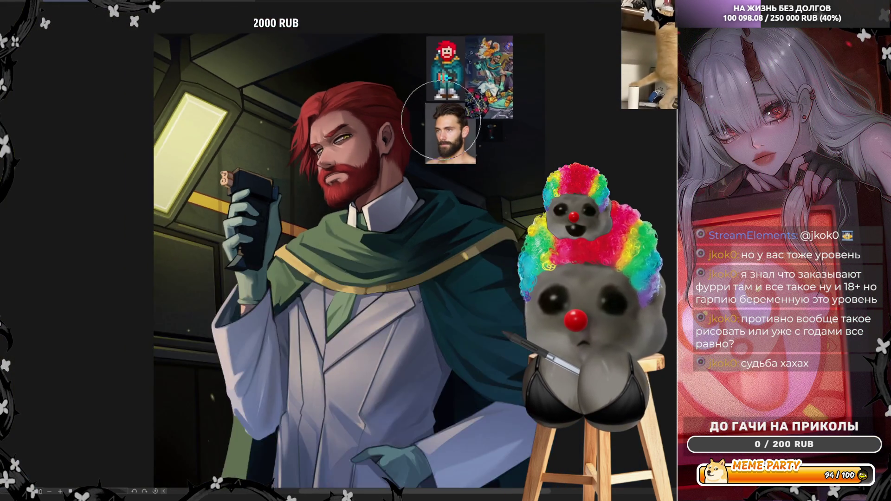
scroll(474, 184, up, 5)
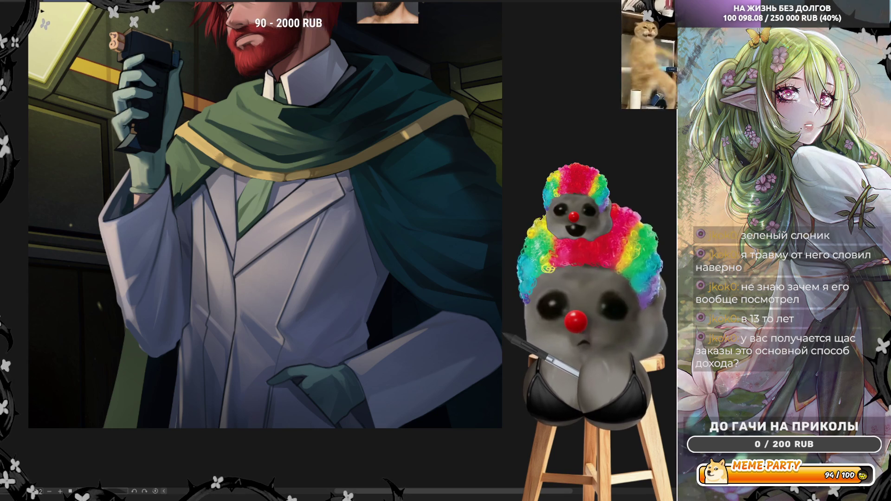
Bring back the dark line art and shading layer over the white coat's folds
key(ctrl+z)
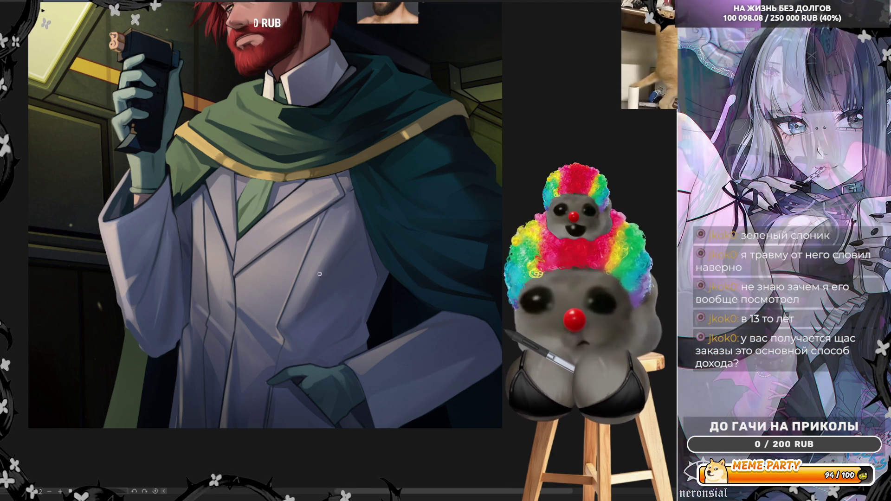
Eyedrop the teal glove's grey-green shade from the painted hand as the brush colour
alt+click(145, 168)
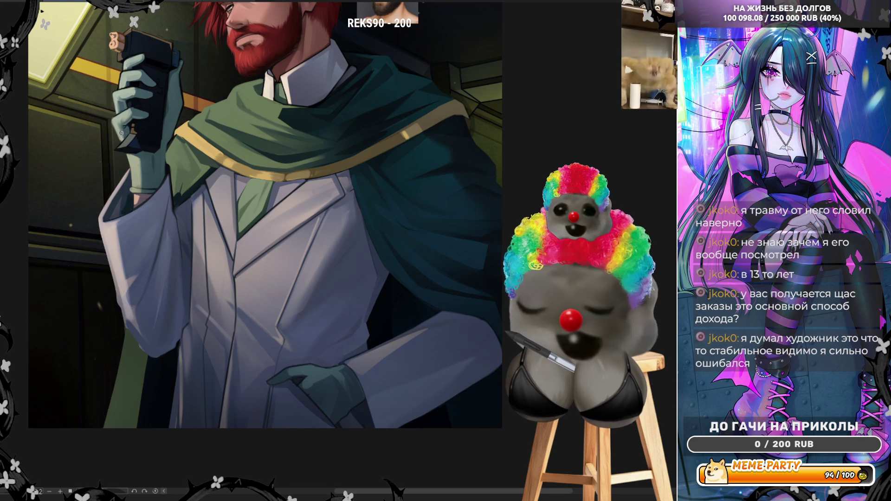
drag(145, 168, 122, 121)
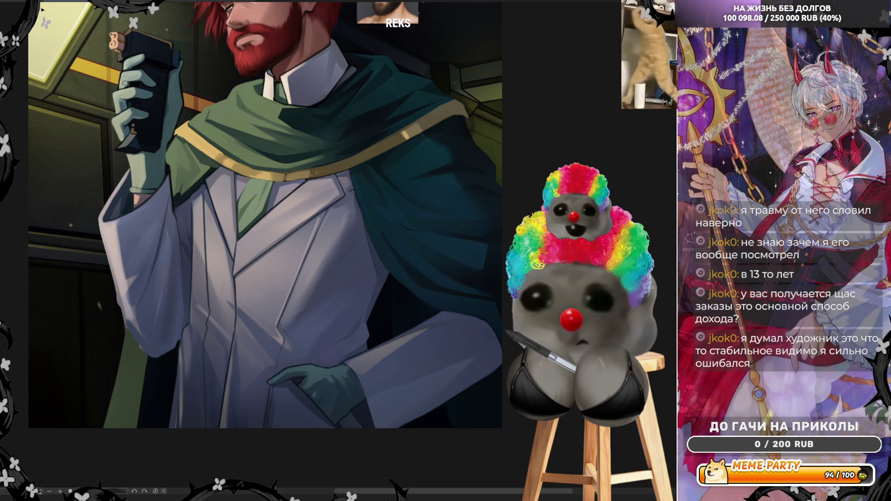
key(h)
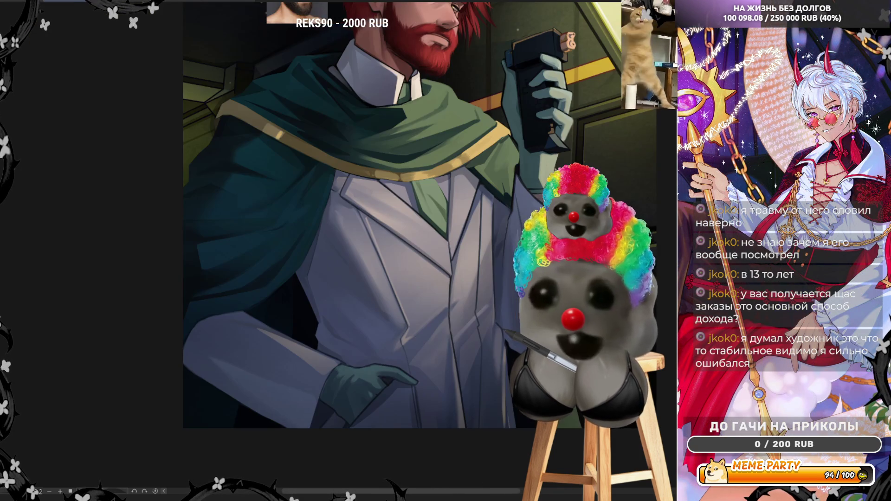
key(ctrl+minus)
key(ctrl+plus)
key(ctrl+plus)
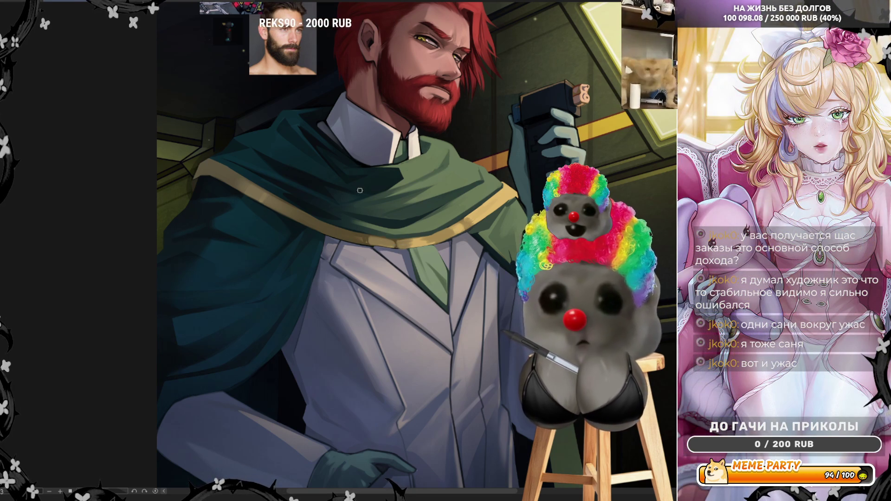
Rotate the canvas view a quarter turn, then tilt and zoom out to fit the whole portrait
key(ctrl+])
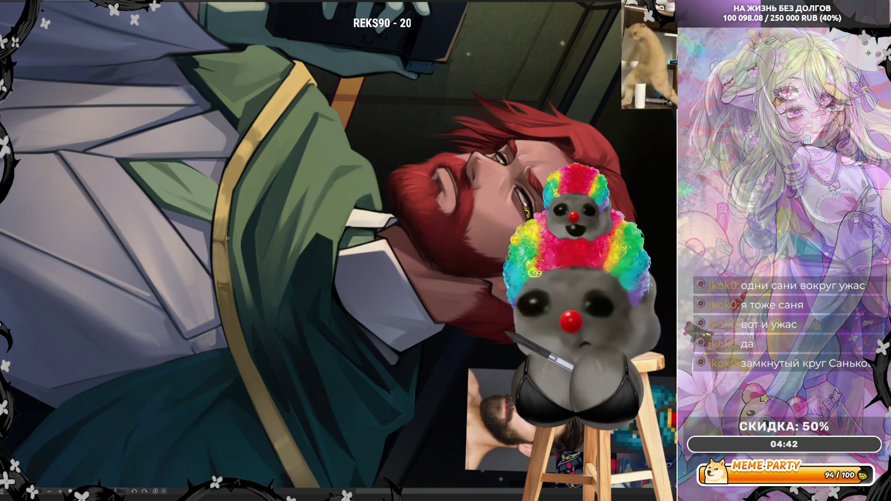
drag(233, 283, 340, 164)
Zoom the sideways view in on the red-bearded man's face and yellow eye
scroll(340, 165, down, 2)
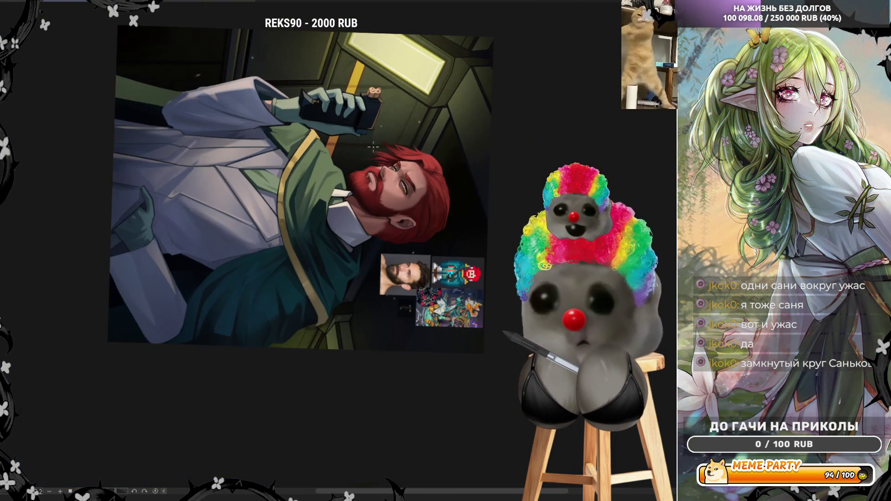
scroll(340, 166, up, 6)
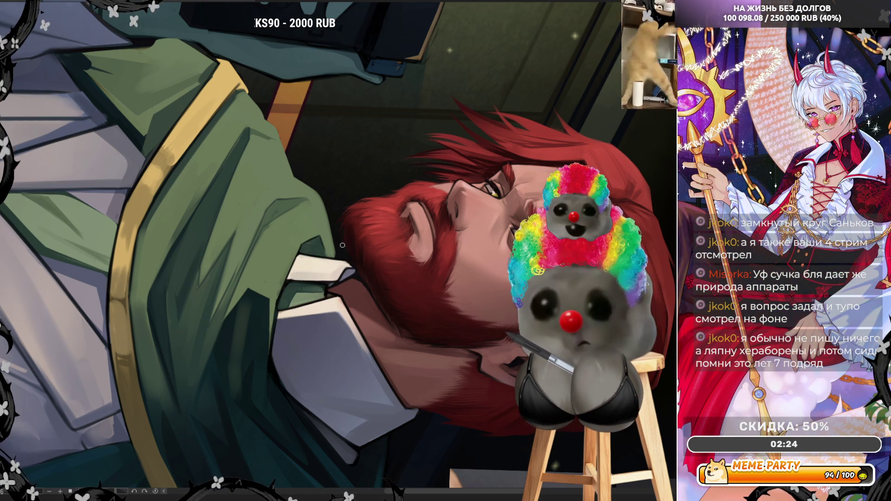
Mirror the view horizontally to check the face, then sample the grey shirt colour
key(h)
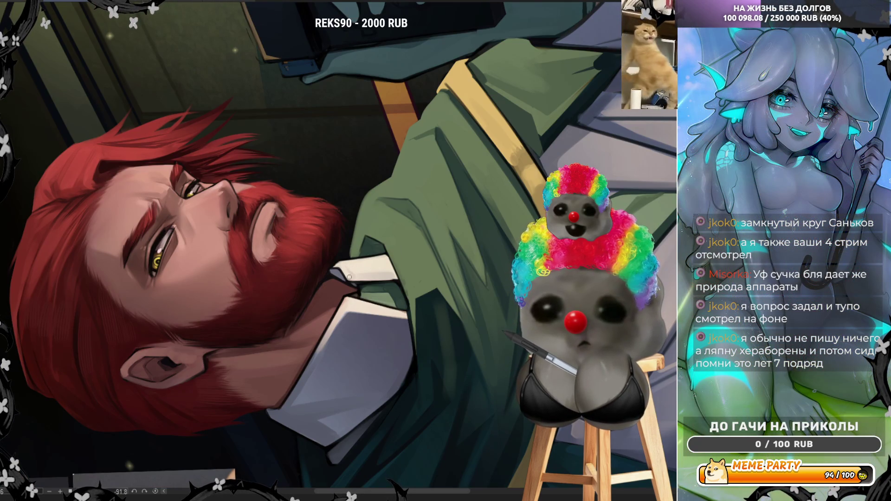
alt+click(320, 349)
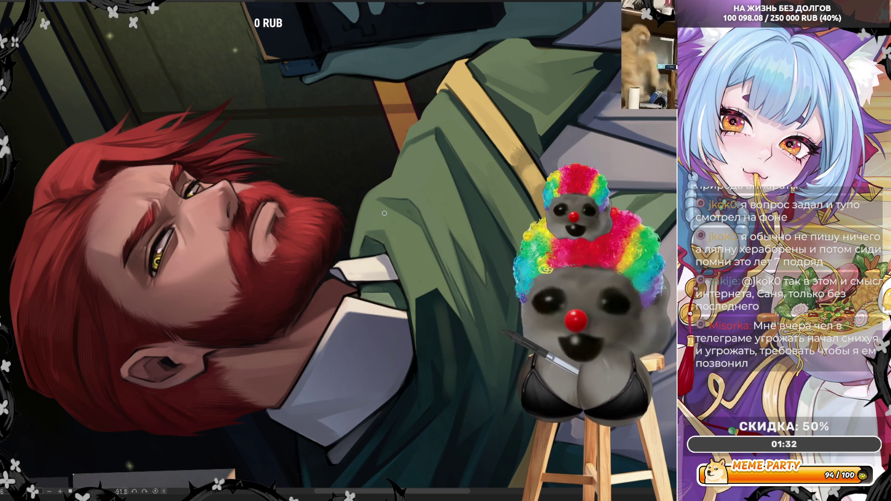
Unmirror the view, sample the green collar colour, and zoom closer on the face
key(h)
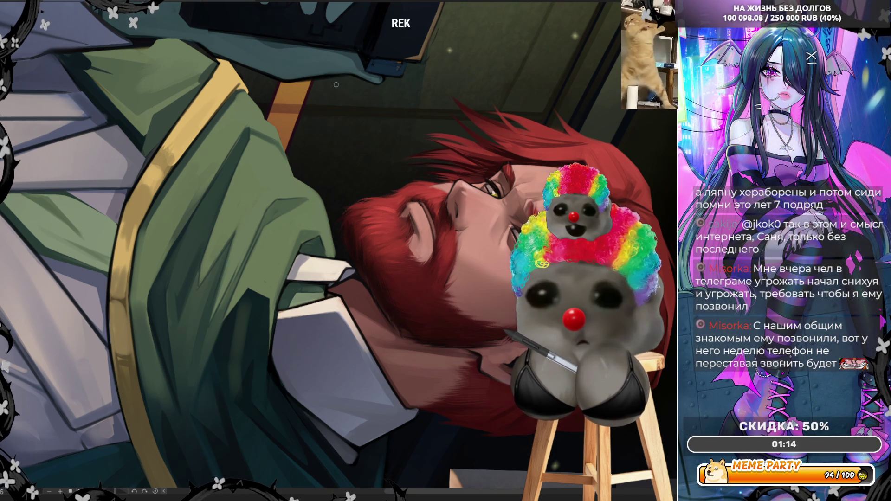
alt+click(324, 286)
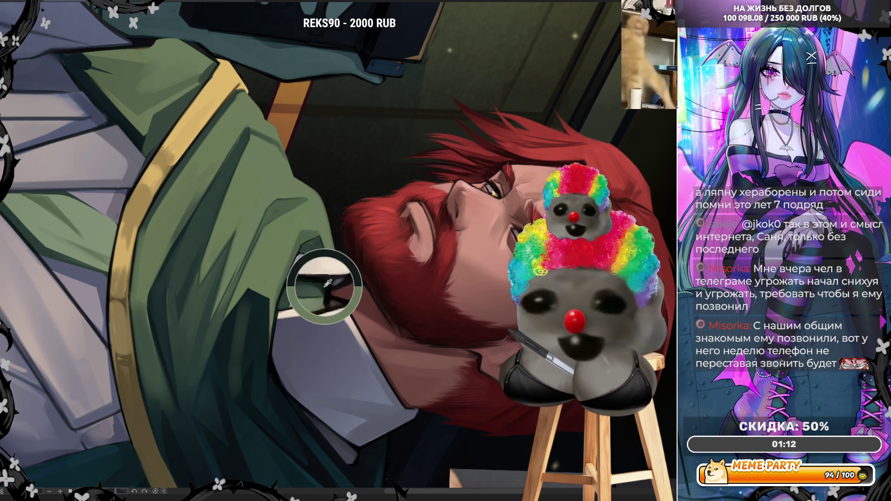
alt+click(325, 291)
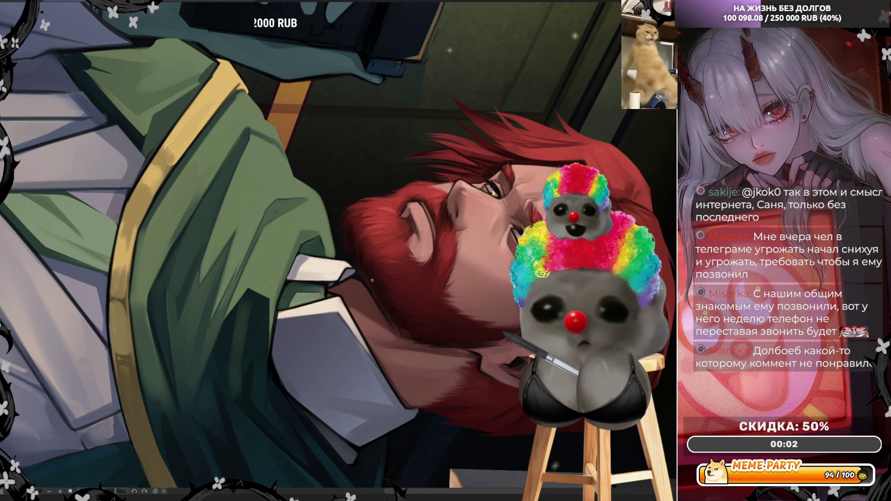
scroll(373, 278, up, 1)
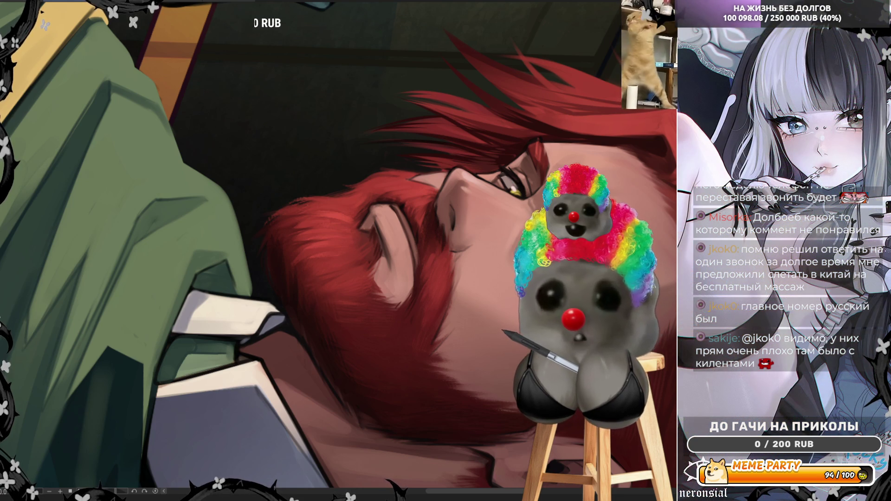
Flip the canvas view horizontally to recheck the eyes, red brows and beard
key(h)
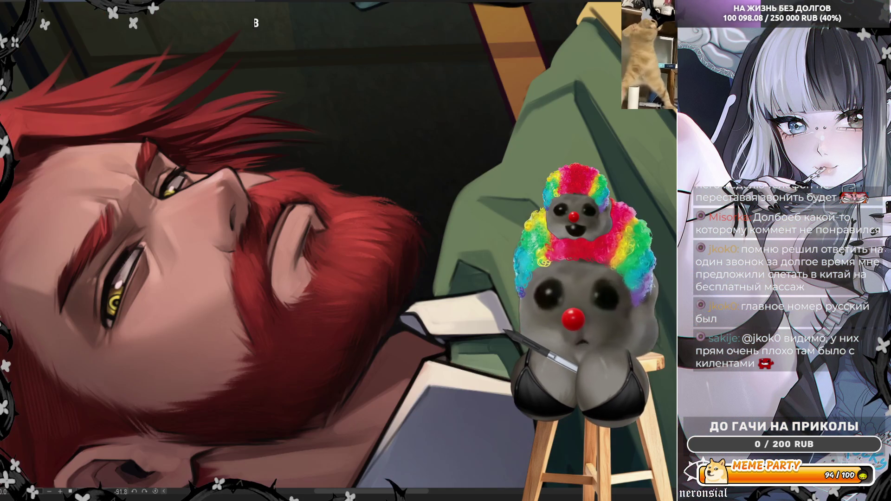
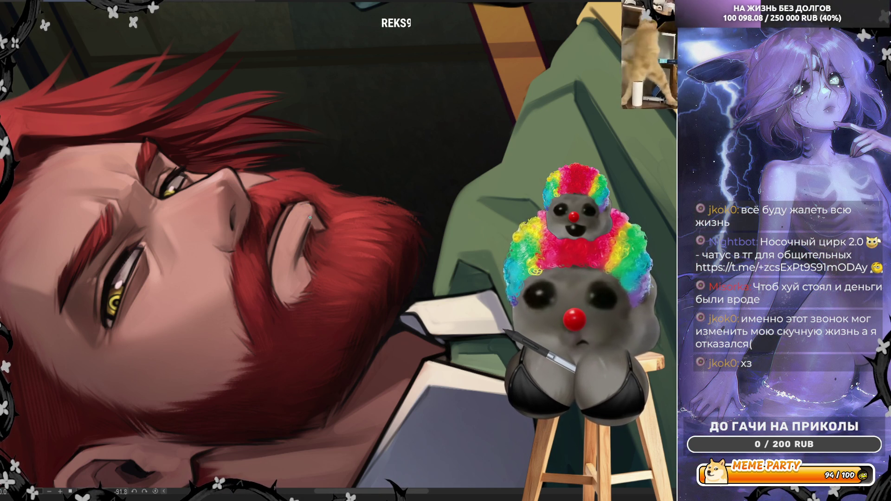
Flip the canvas view horizontally with H and zoom in and out over the bearded face and full figure
key(h)
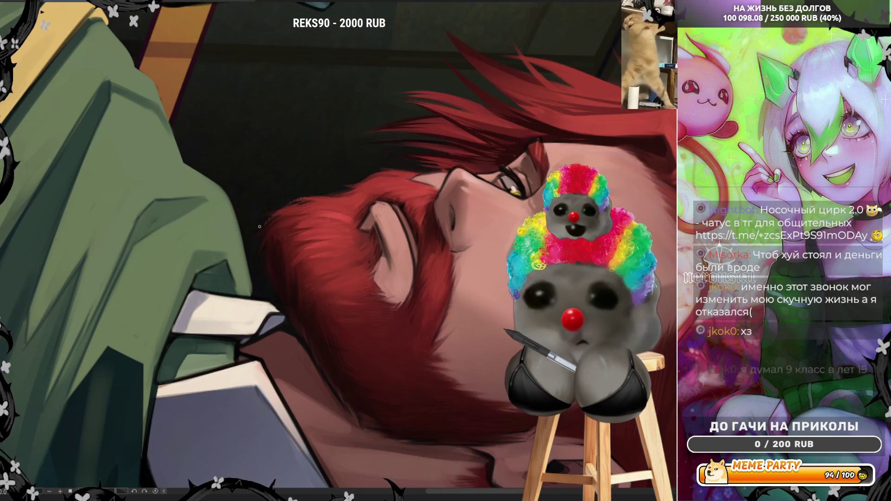
scroll(441, 273, down, 3)
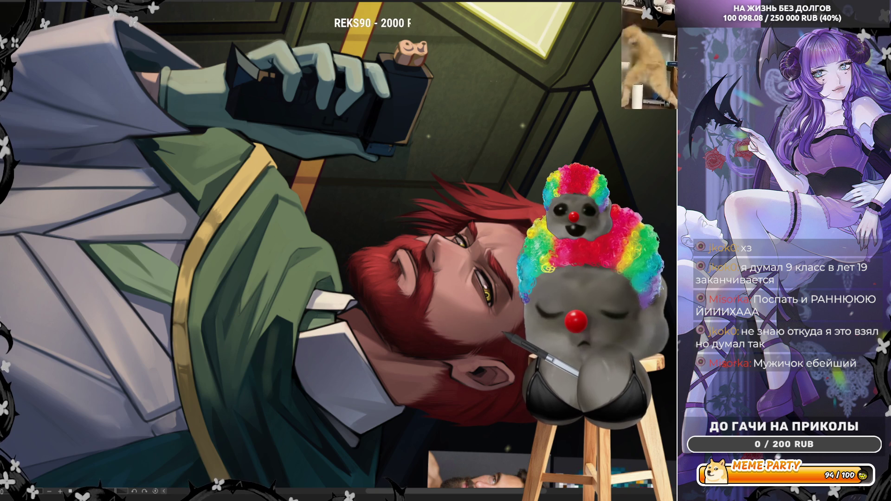
scroll(495, 257, up, 5)
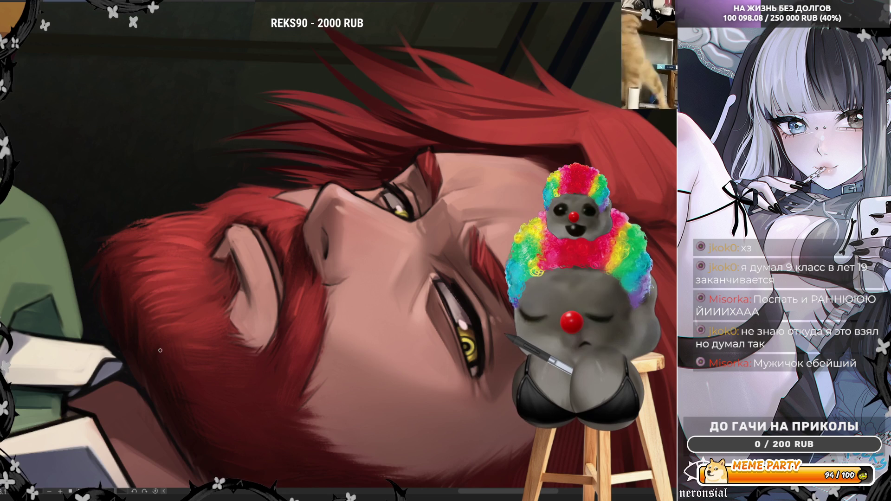
scroll(503, 215, down, 5)
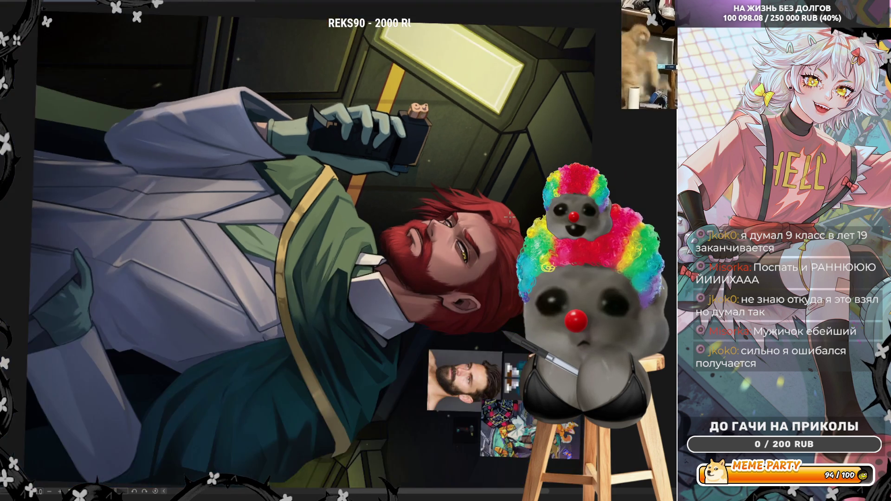
Zoom in on the face and white collar, then flip the canvas back to its original orientation
scroll(304, 291, up, 3)
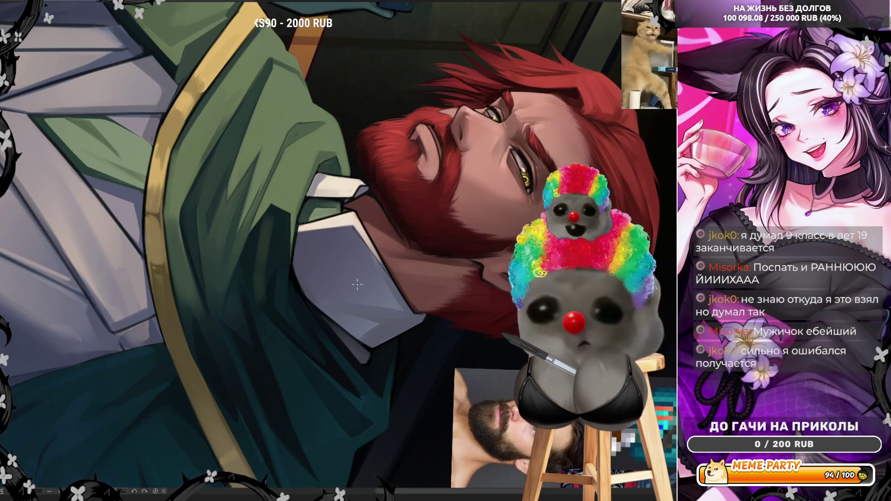
scroll(393, 302, up, 2)
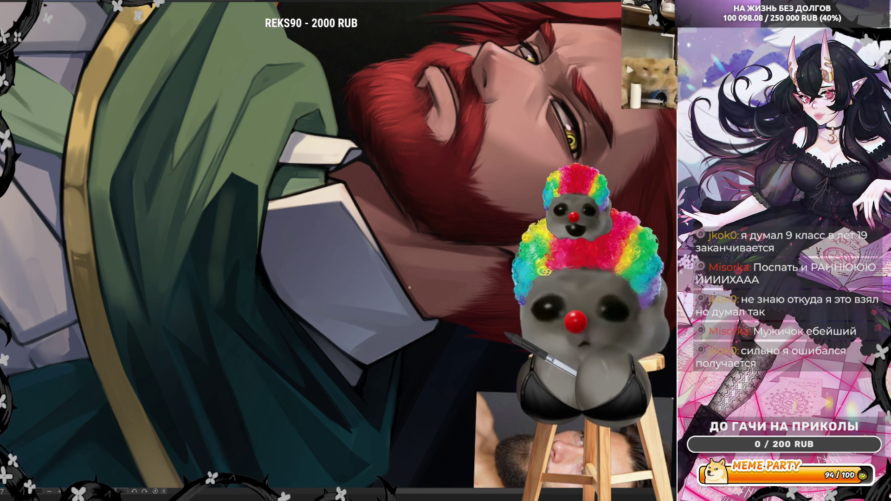
key(h)
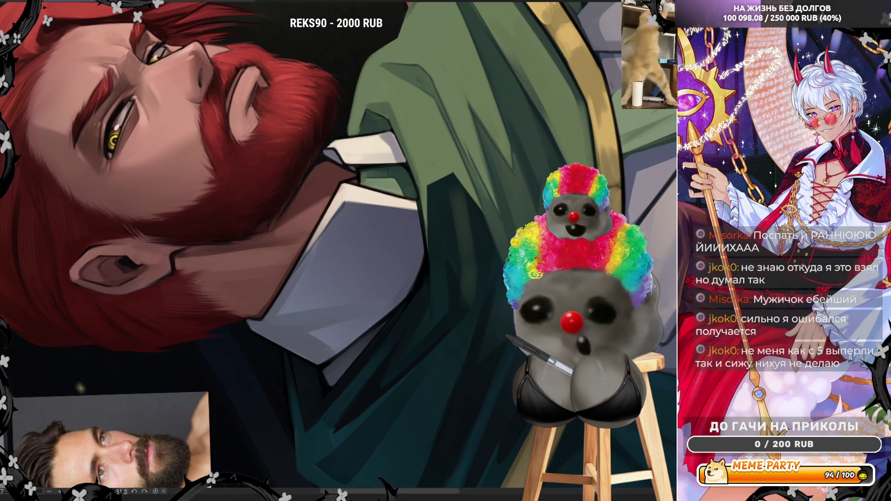
Reset the tilted canvas rotation with Escape so the bearded face and collar sit upright
key(Escape)
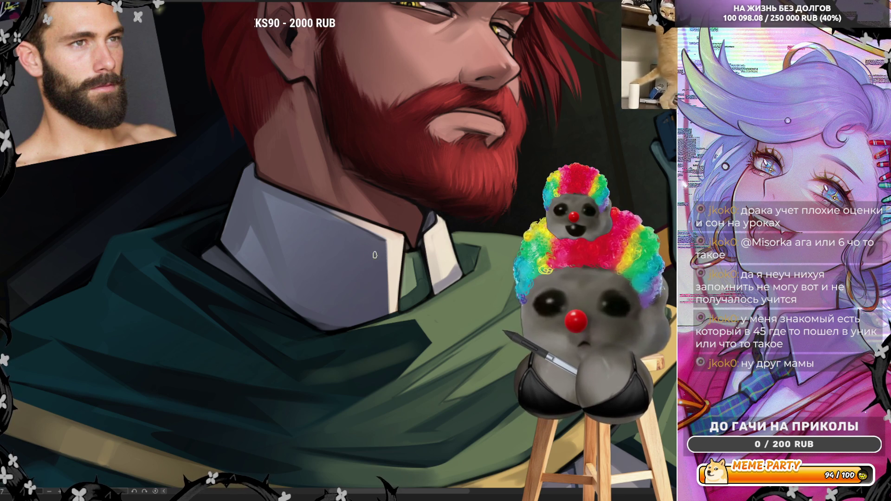
Mirror the view and reset rotation and position to review the cape, coat and device hand
scroll(386, 213, down, 5)
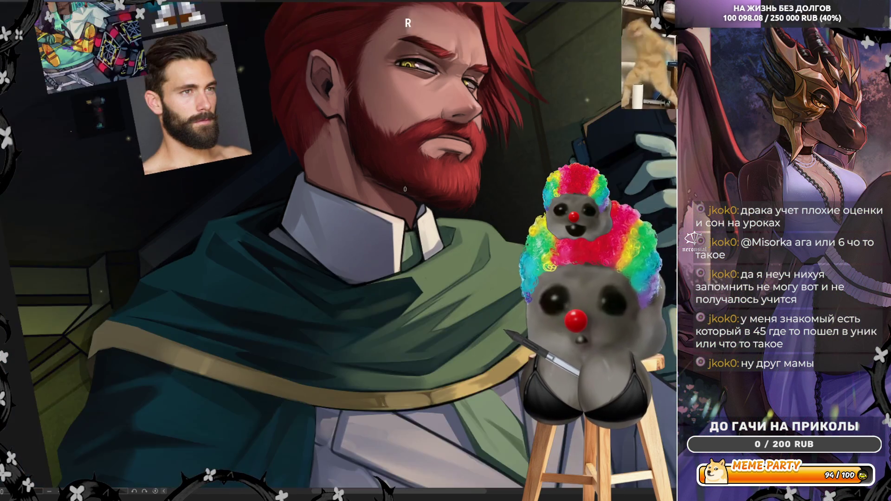
scroll(429, 274, up, 4)
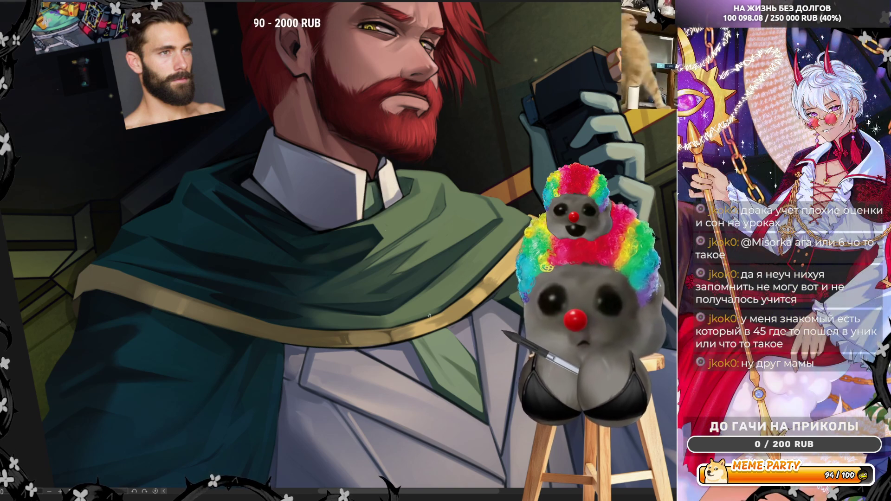
scroll(422, 332, down, 2)
scroll(422, 334, up, 2)
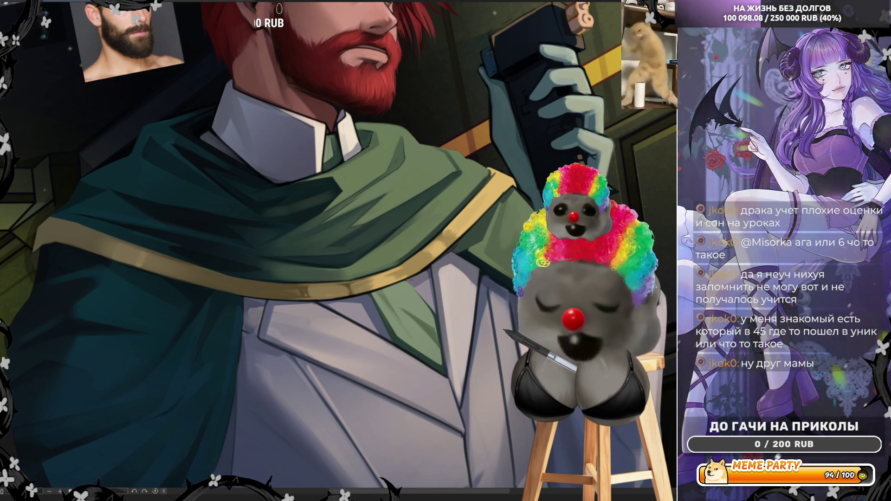
key(h)
click(155, 491)
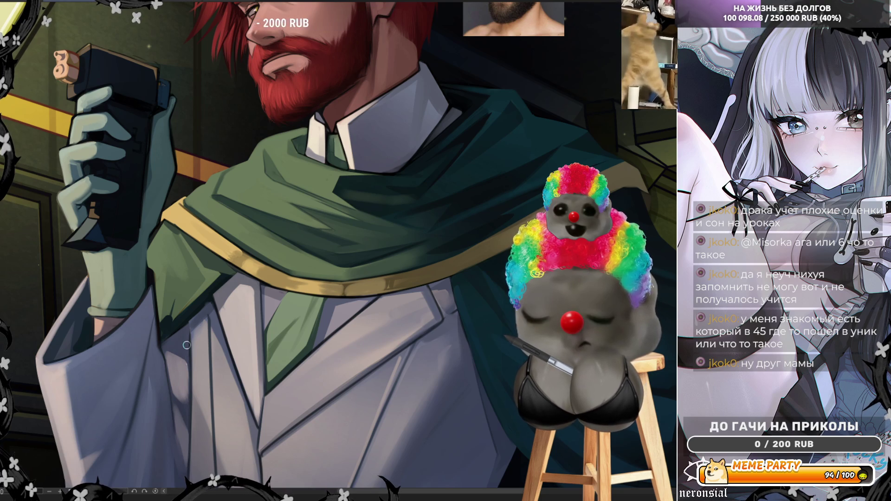
scroll(176, 371, down, 3)
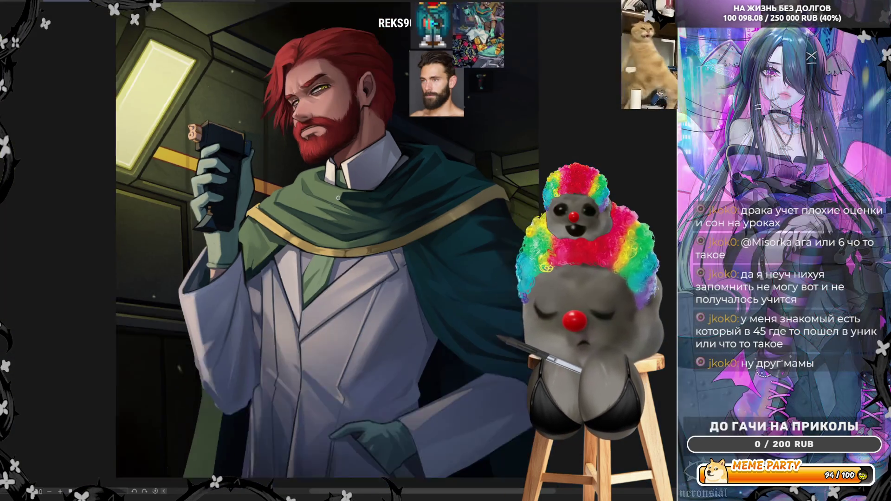
scroll(191, 337, up, 3)
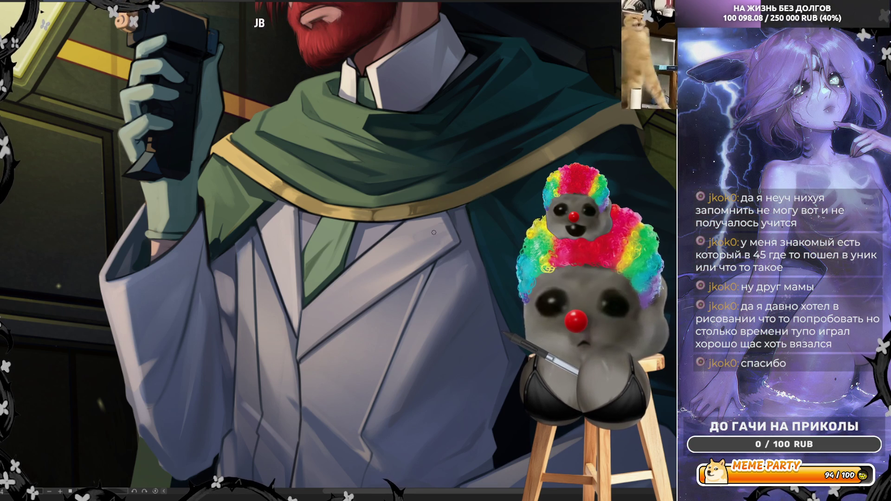
Zoom out until the full illustration and its reference images fit in the window
scroll(434, 232, down, 6)
scroll(453, 222, up, 3)
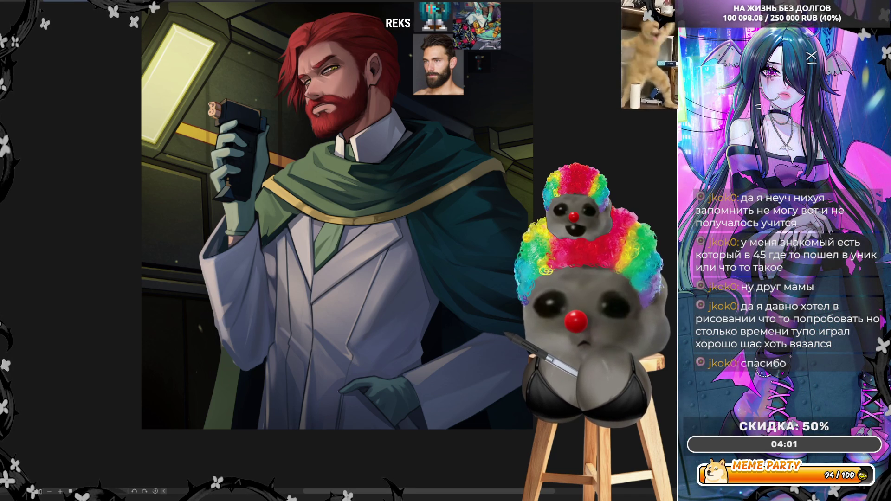
Mirror the canvas with M and zoom in close on the gloved hand holding the device
scroll(403, 223, up, 2)
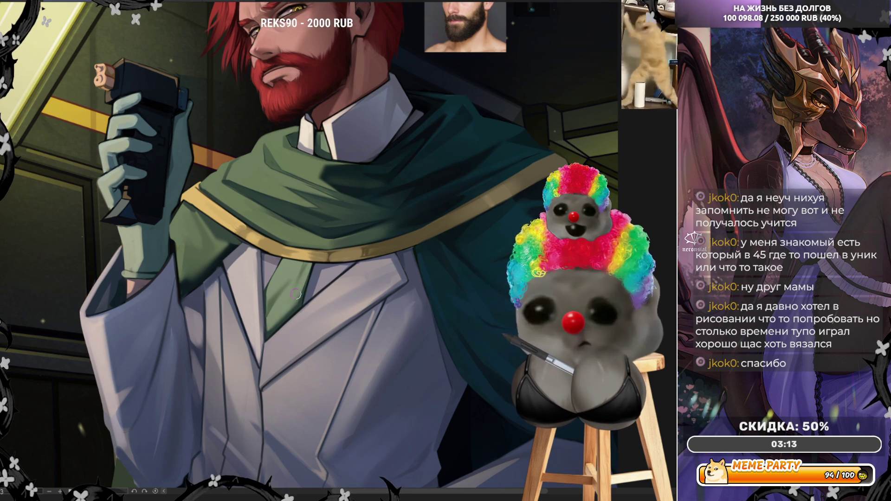
scroll(376, 219, down, 5)
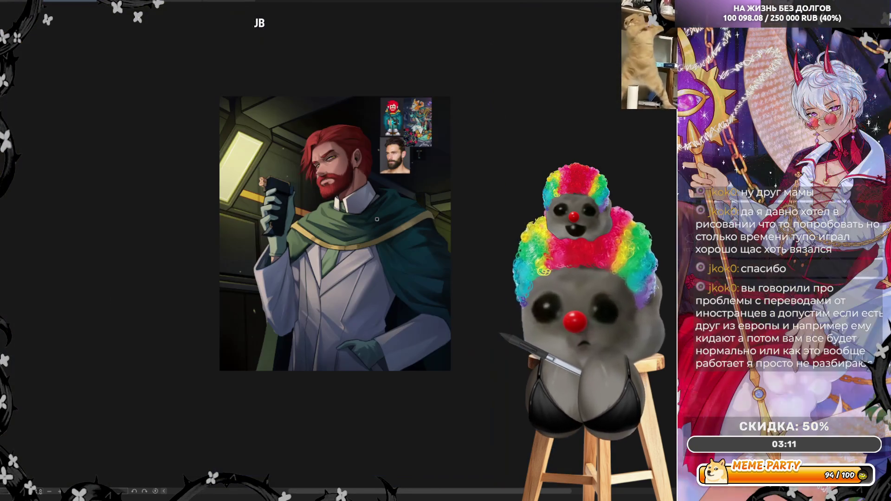
scroll(377, 219, up, 3)
scroll(322, 66, up, 2)
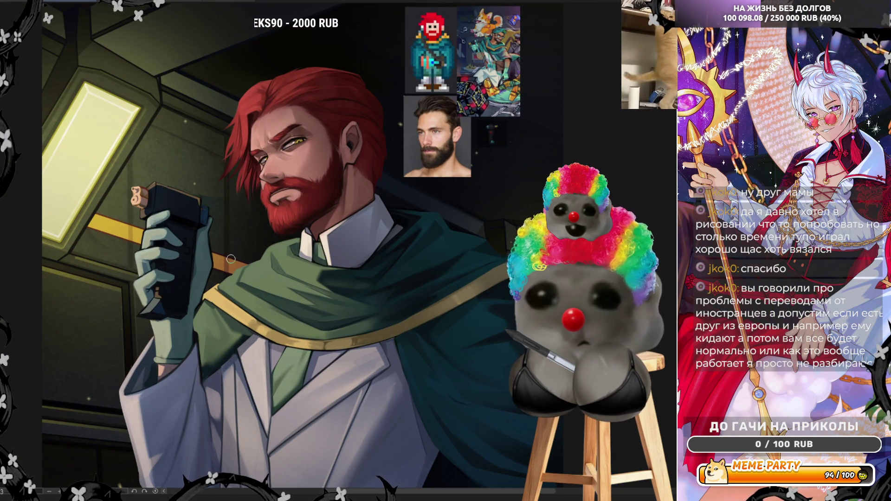
key(m)
scroll(441, 204, down, 4)
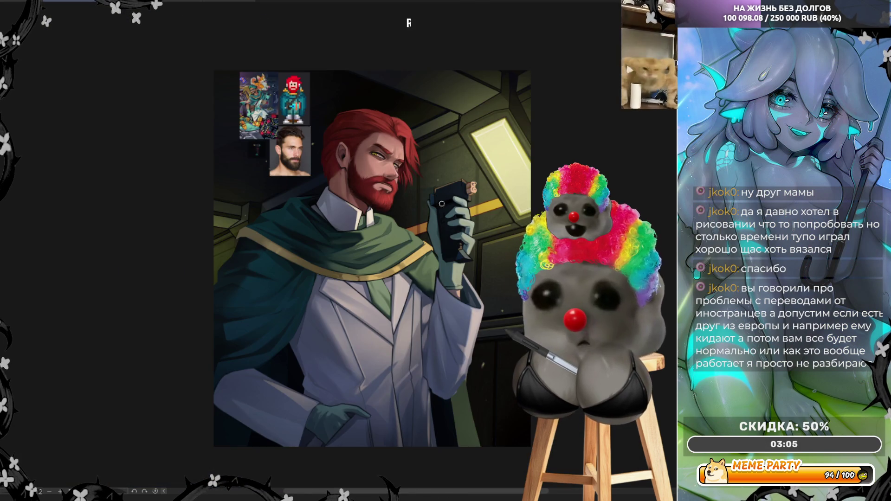
scroll(485, 218, up, 2)
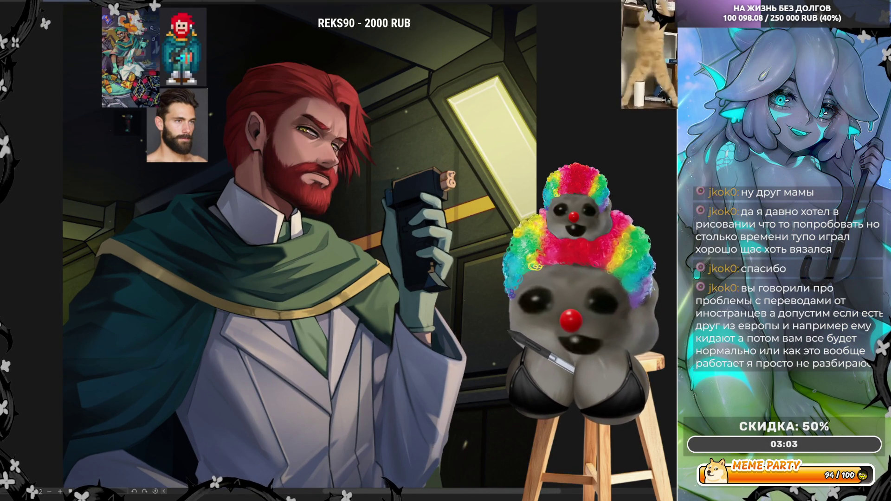
scroll(482, 251, up, 2)
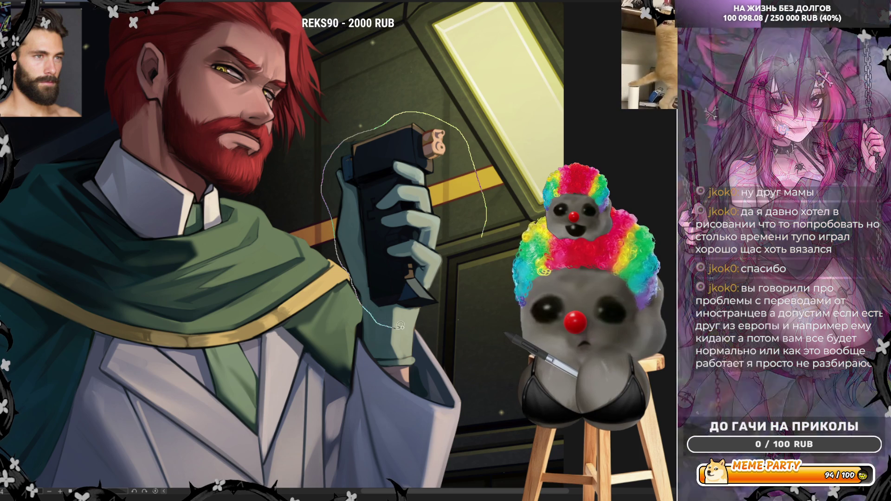
Lasso the hand and device and delete to reveal the rougher painted face and coat underneath
drag(367, 305, 433, 316)
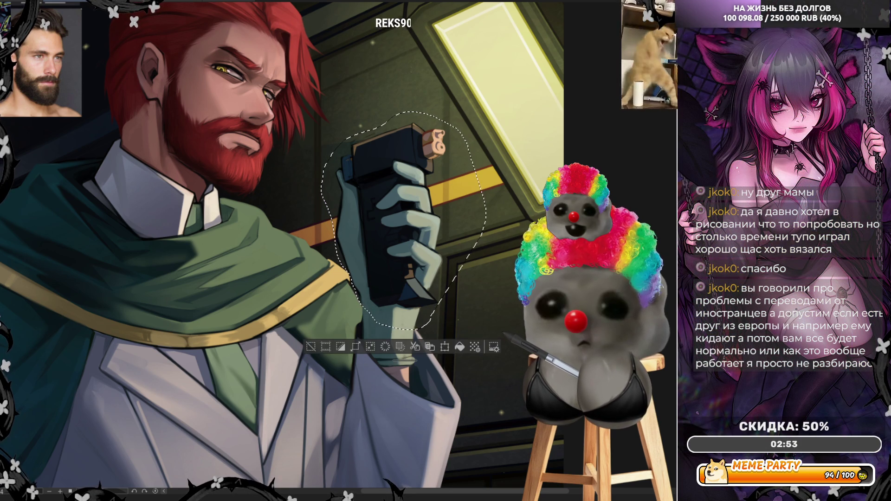
key(Delete)
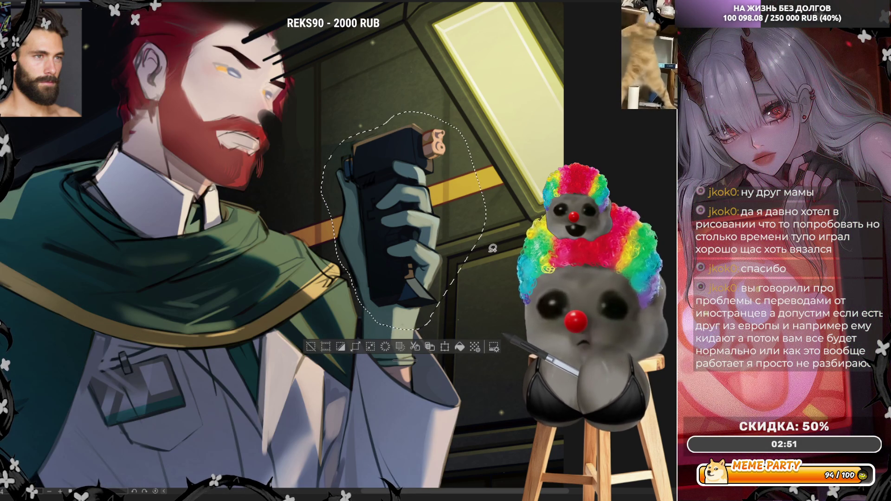
key(ctrl+d)
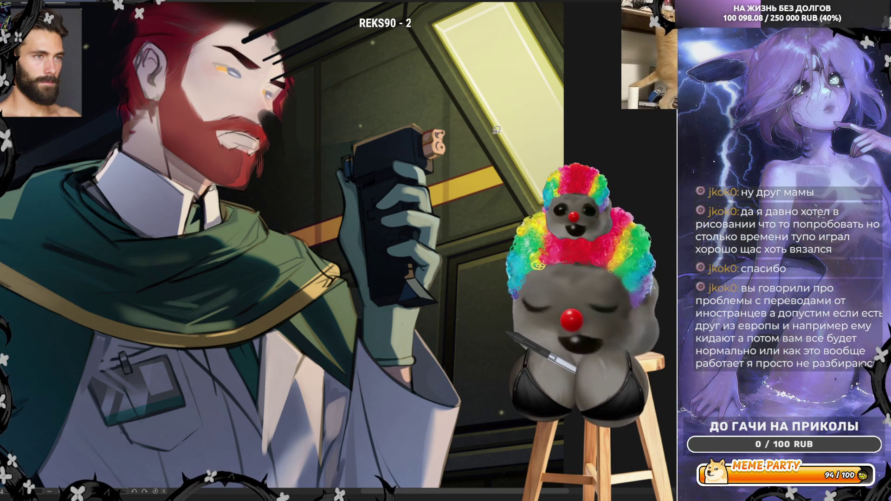
Select an area above the device and move it down onto the device top
mouse_move(320, 95)
mouse_down()
mouse_move(318, 153)
mouse_move(408, 111)
mouse_move(438, 68)
mouse_move(323, 92)
mouse_up()
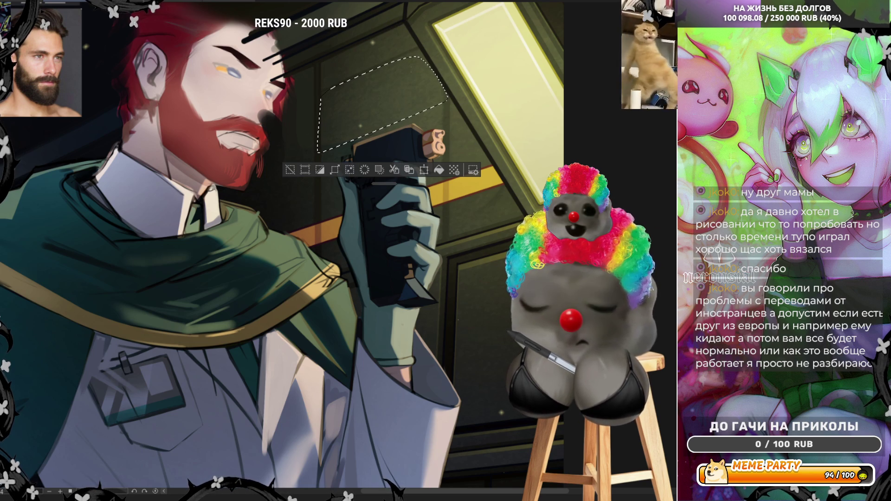
drag(401, 122, 408, 179)
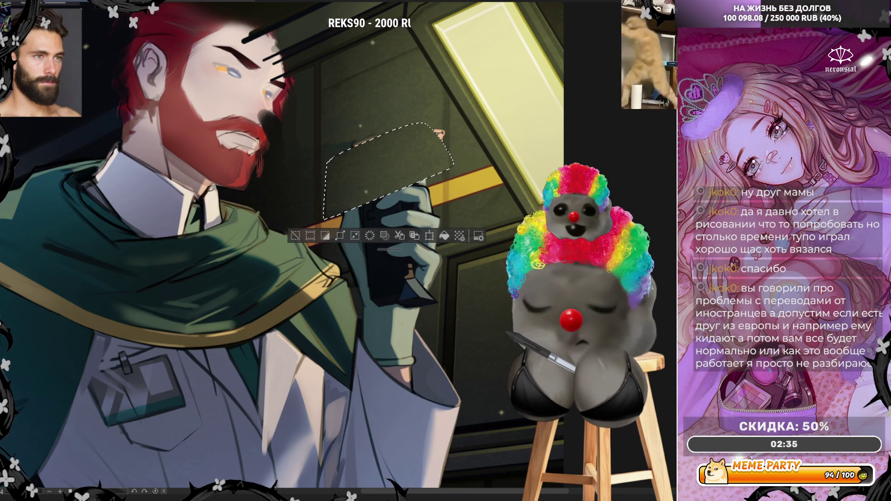
key(ctrl+d)
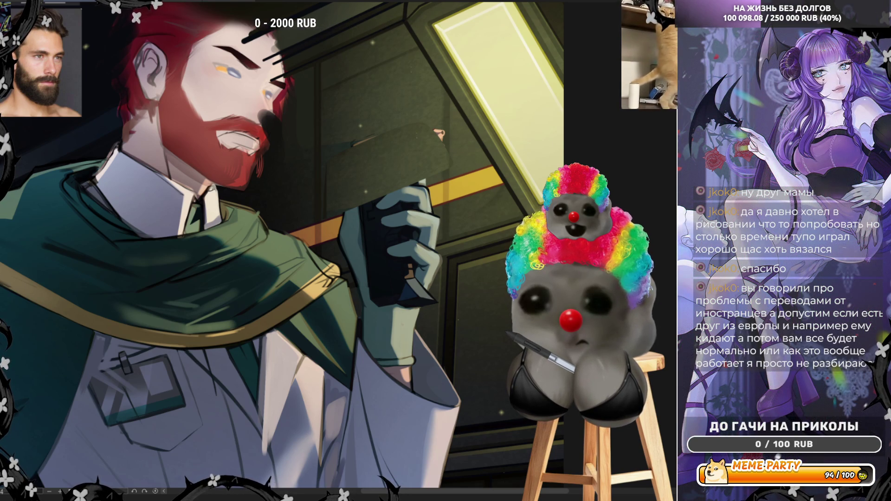
Transform the device top: enlarge it slightly, squeeze and slant its right side, and commit
key(ctrl+t)
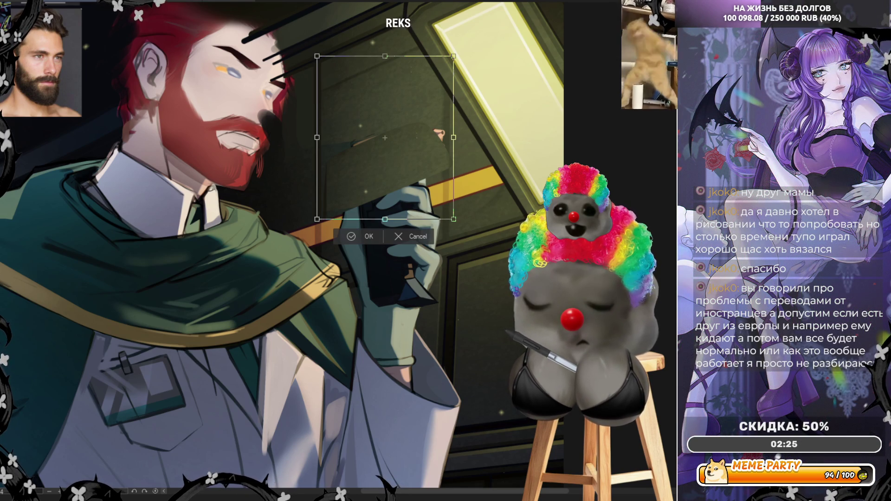
drag(315, 132, 312, 138)
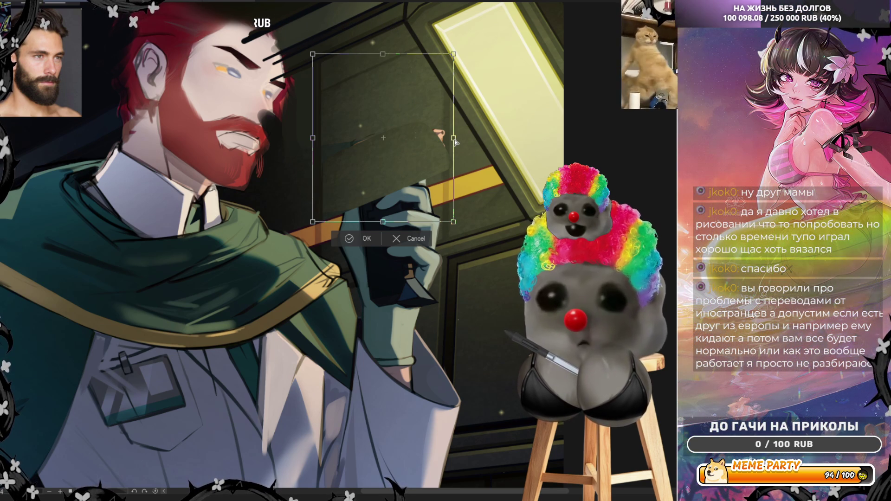
drag(455, 140, 448, 152)
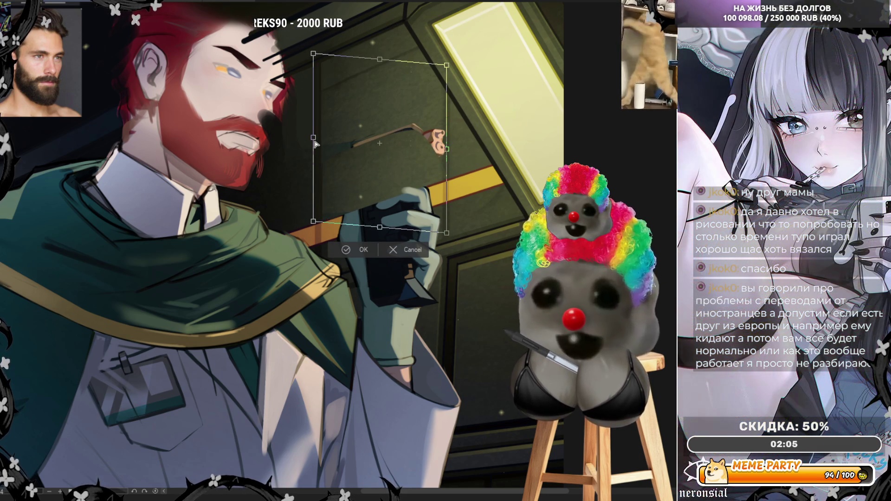
click(356, 255)
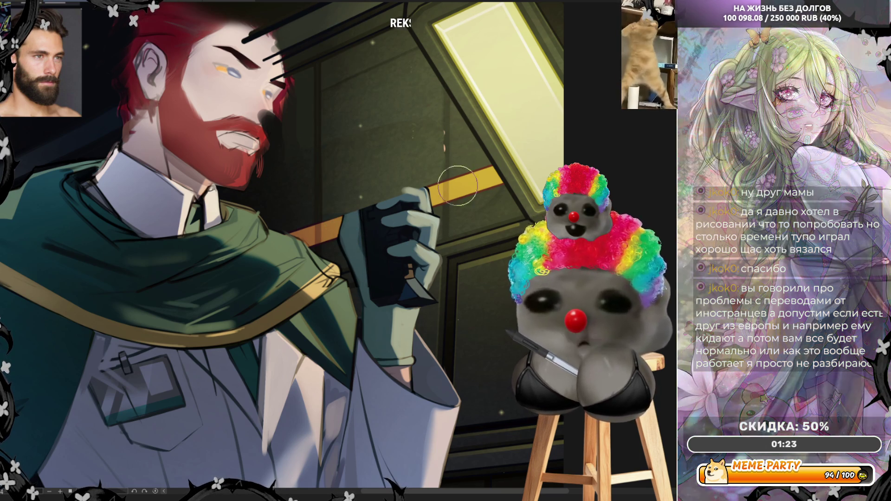
Sample the wall's yellow and paint the stripe continuing over the green cloak inside a polyline selection
alt+click(436, 193)
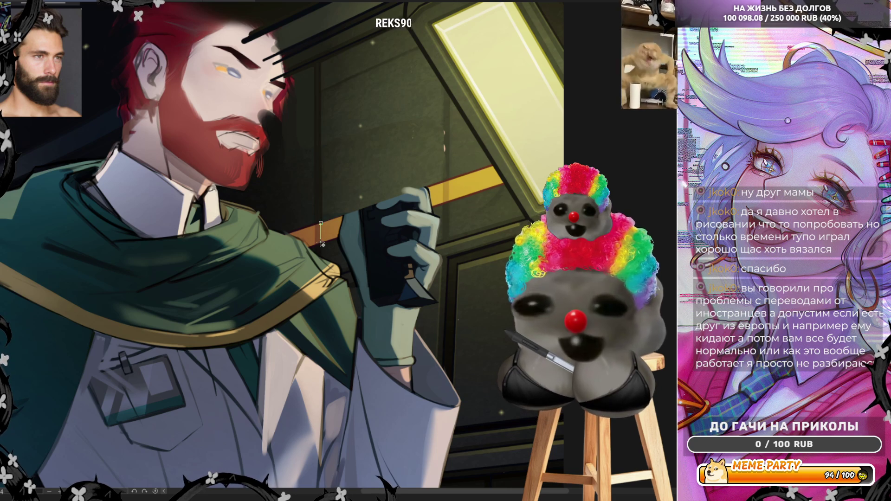
click(444, 204)
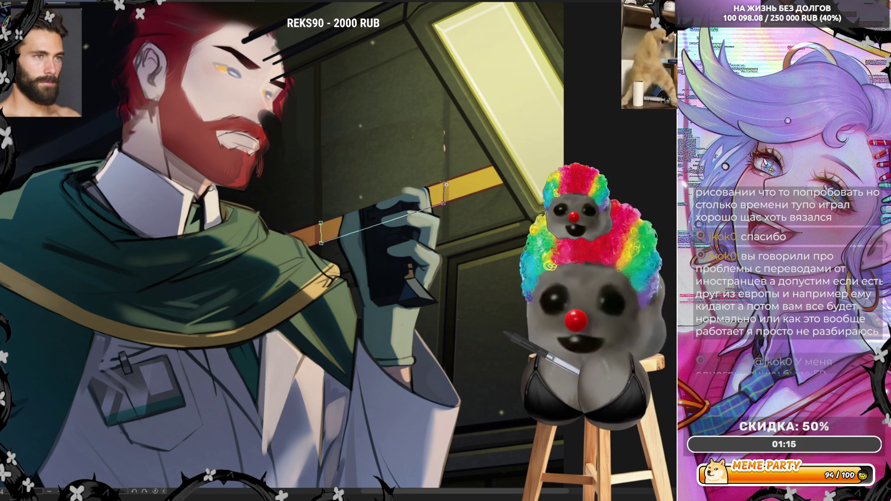
click(443, 182)
click(322, 227)
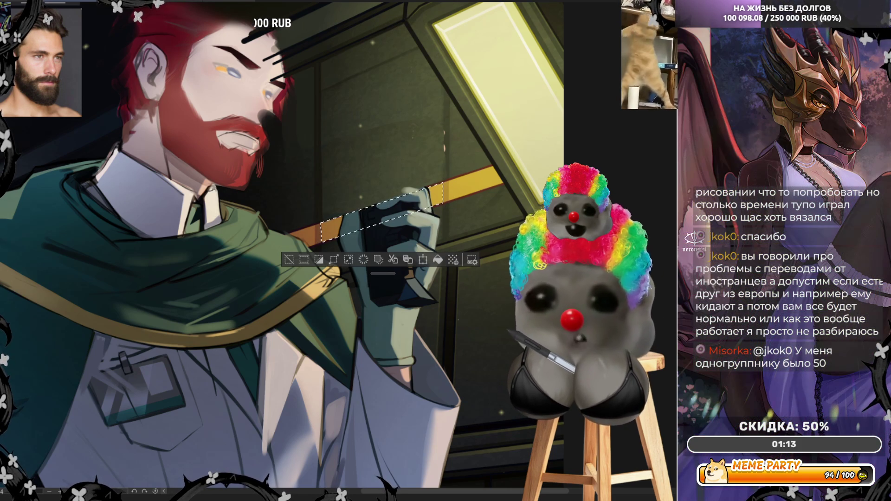
mouse_move(342, 243)
mouse_down()
mouse_move(296, 226)
mouse_move(343, 228)
mouse_move(329, 231)
mouse_up()
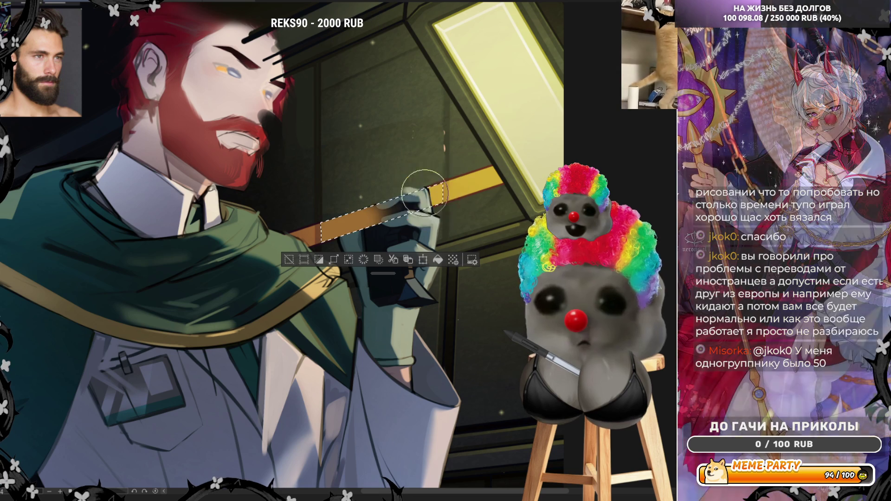
mouse_move(445, 191)
mouse_down()
mouse_move(367, 223)
mouse_move(445, 185)
mouse_up()
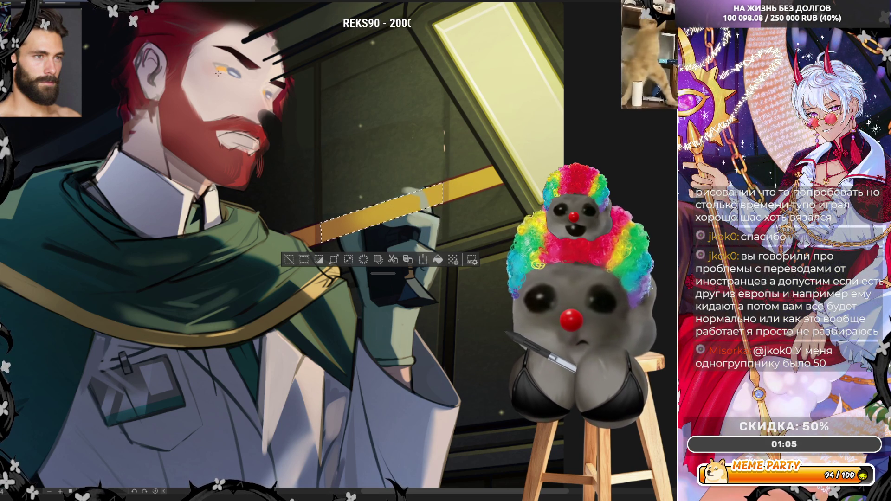
key(ctrl+d)
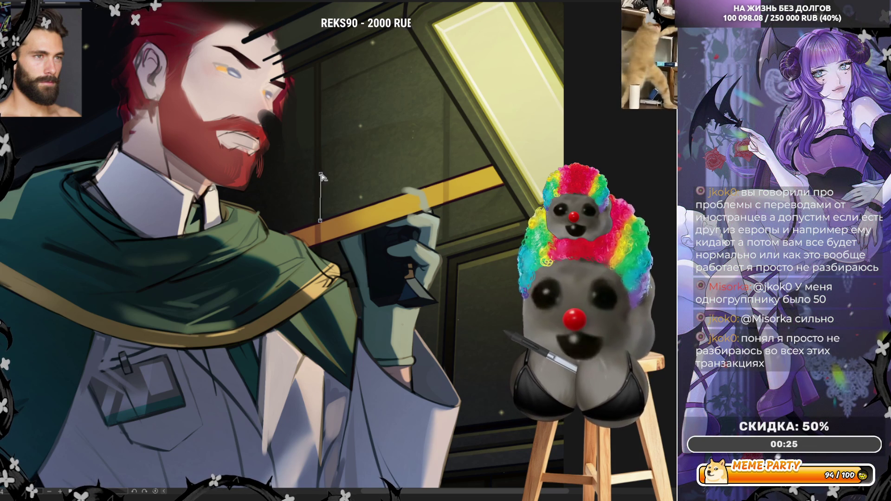
Move a polyline-selected dark wall panel down over the raised hand, then mirror the canvas view
click(321, 174)
click(446, 128)
double_click(448, 179)
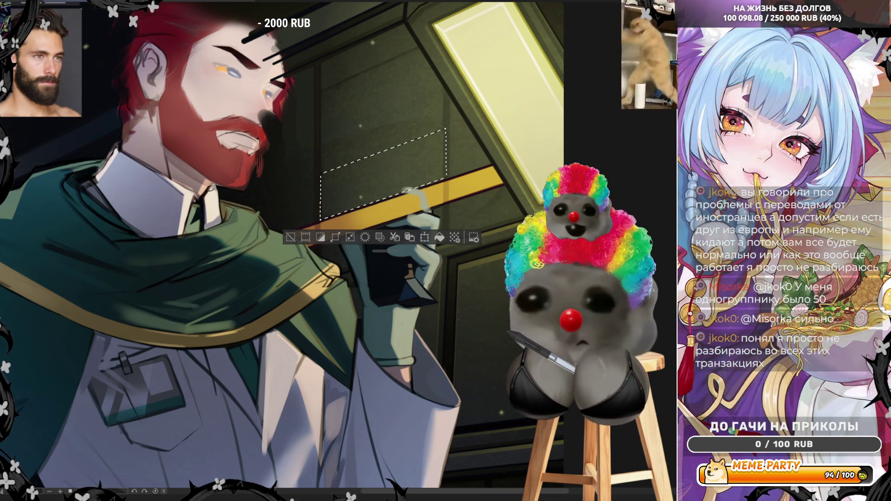
drag(383, 173, 386, 240)
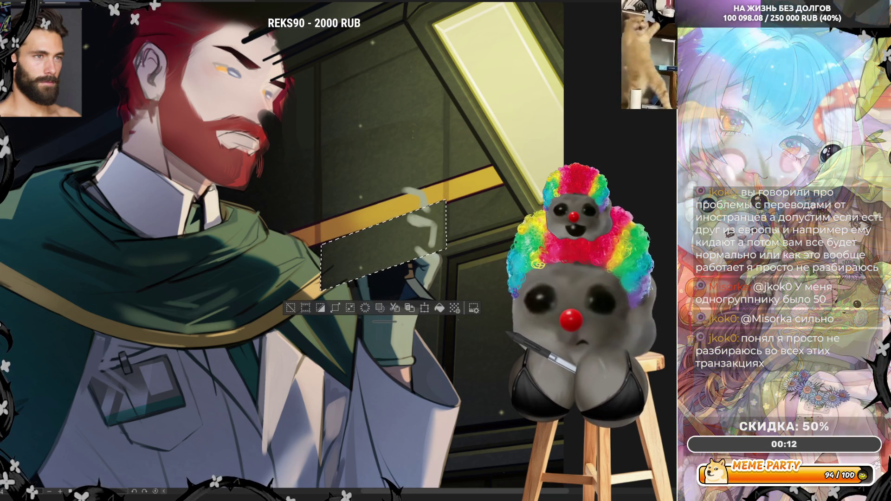
key(ctrl+d)
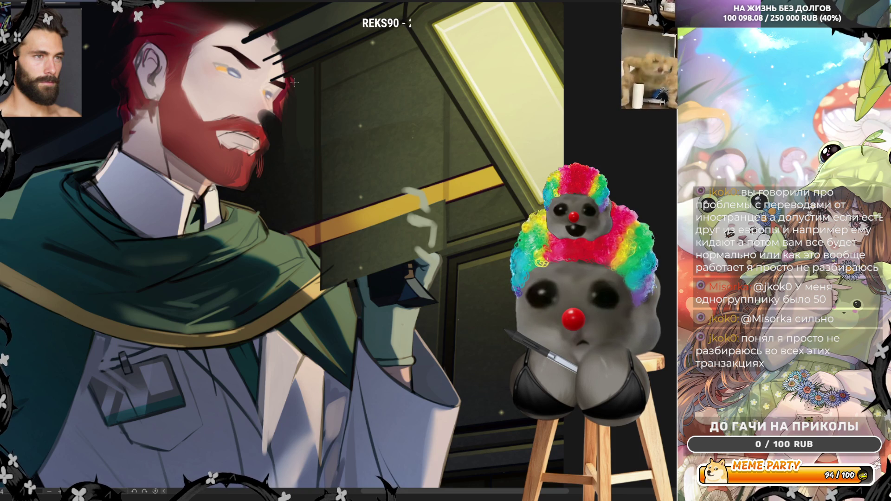
key(h)
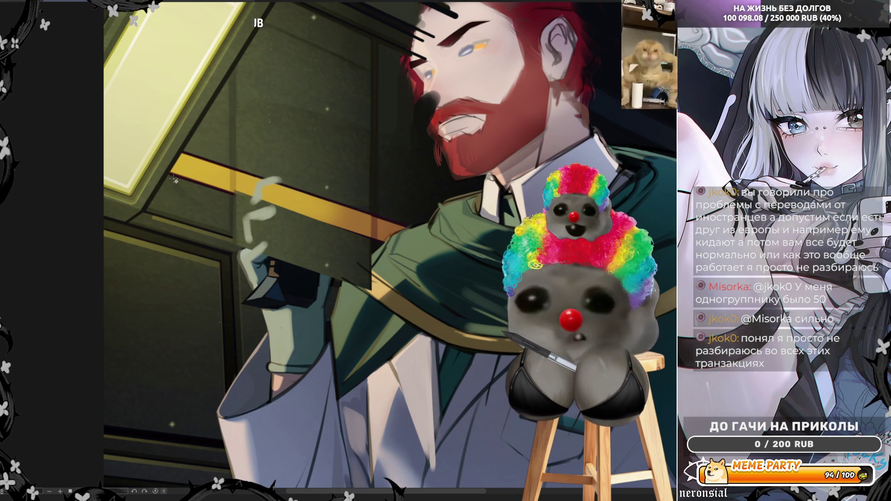
Polyline-select the yellow wall stripe beside the raised hand, adjust it, and deselect
drag(169, 174, 393, 250)
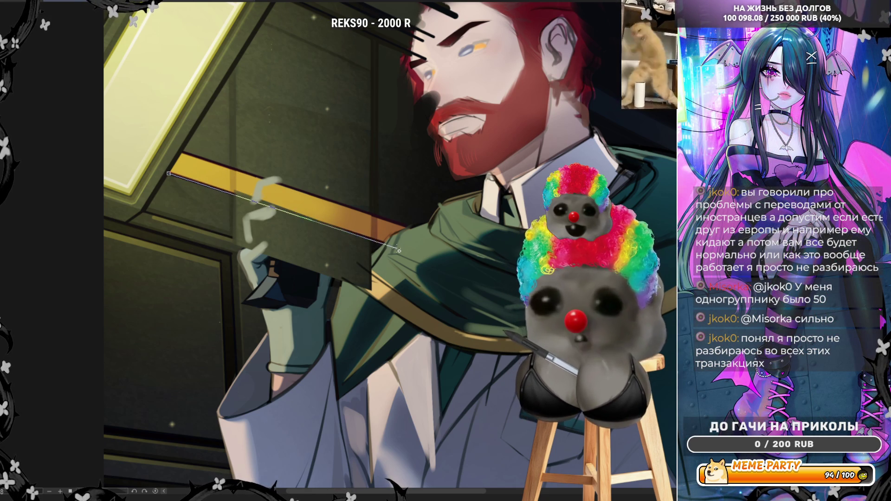
key(Escape)
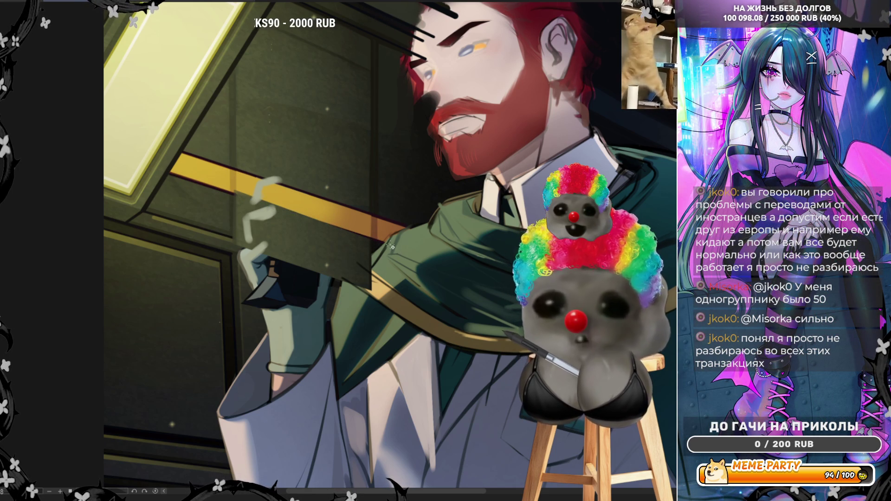
drag(391, 246, 159, 173)
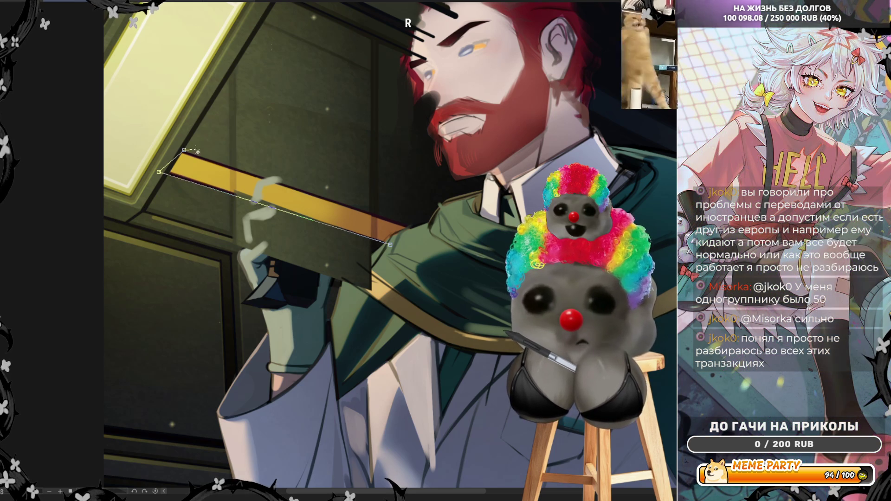
click(402, 208)
click(391, 245)
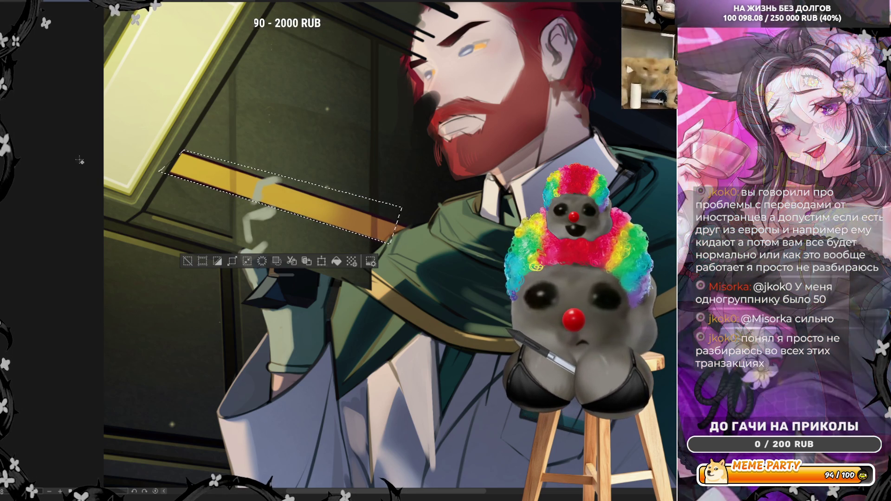
key(ctrl+d)
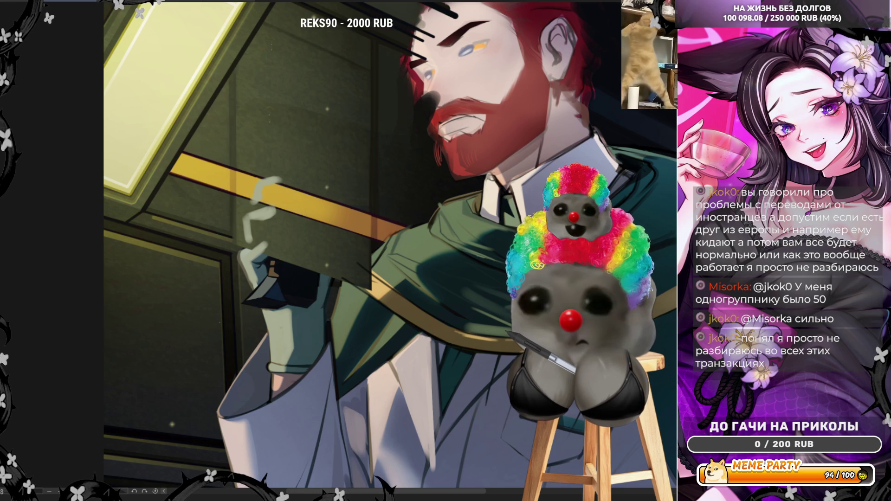
Draw two more polyline shapes on the corridor wall
click(144, 212)
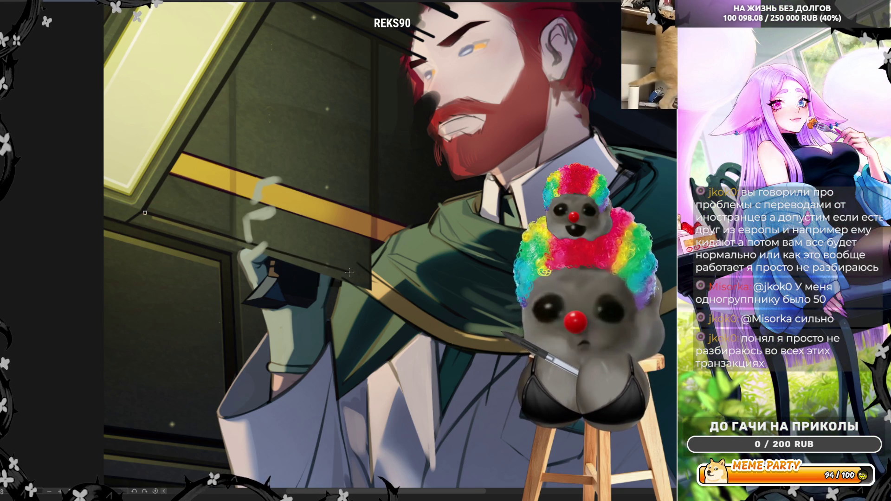
click(350, 271)
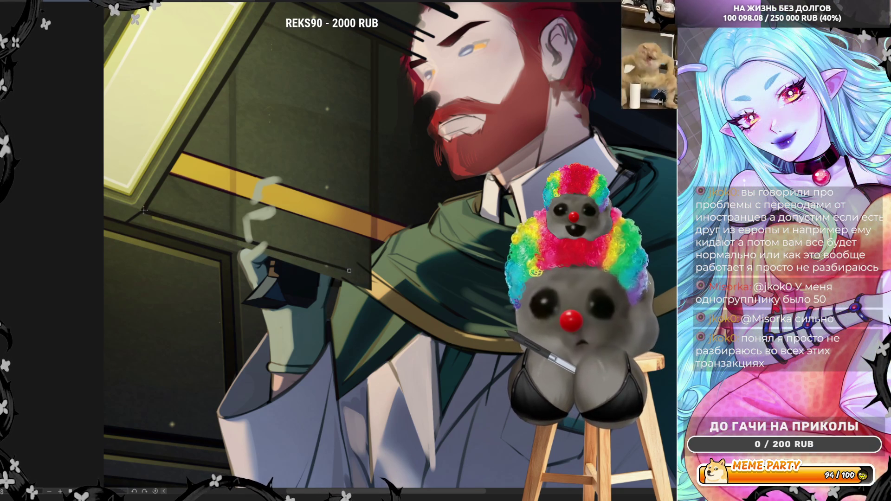
click(144, 210)
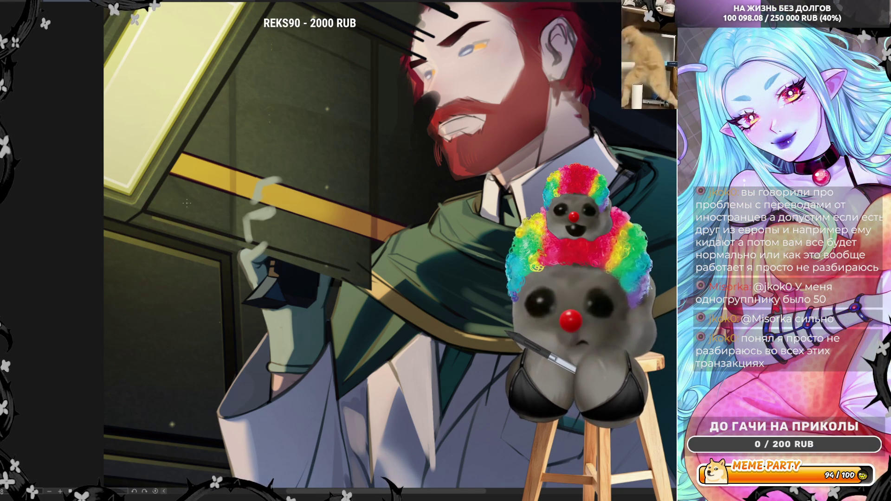
click(124, 223)
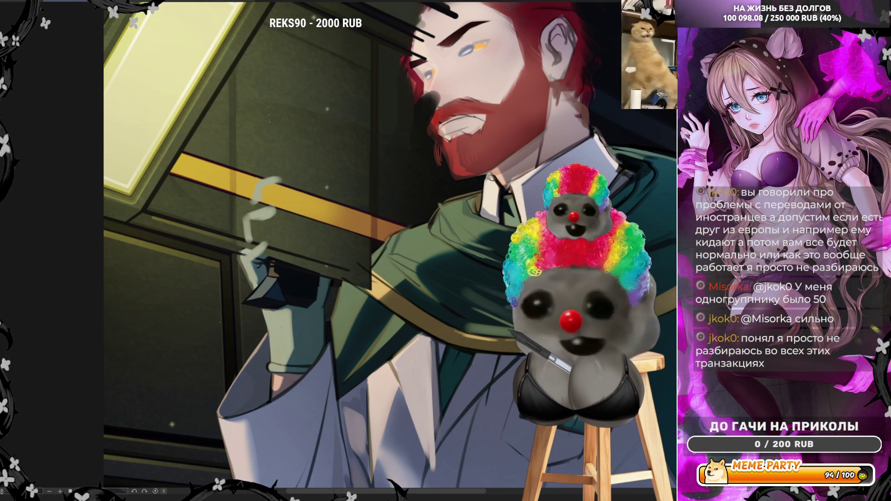
click(343, 278)
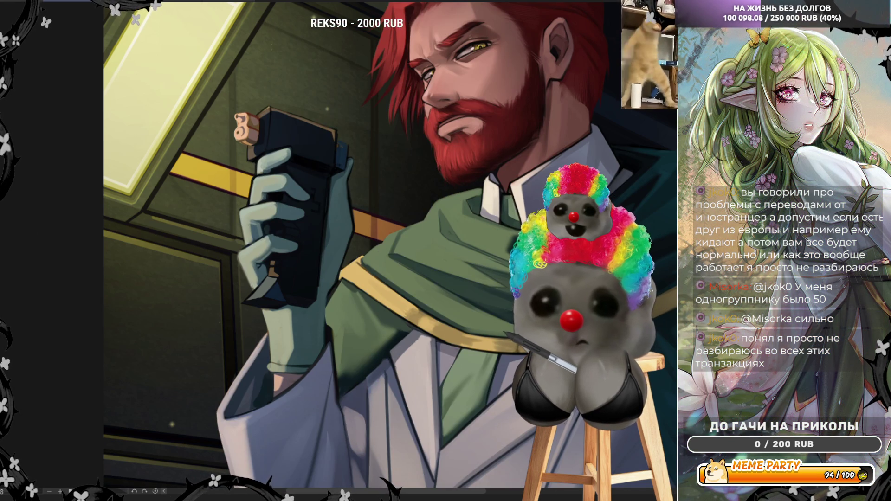
Erase the lassoed device and fingers, then undo to restore them
drag(228, 212, 271, 248)
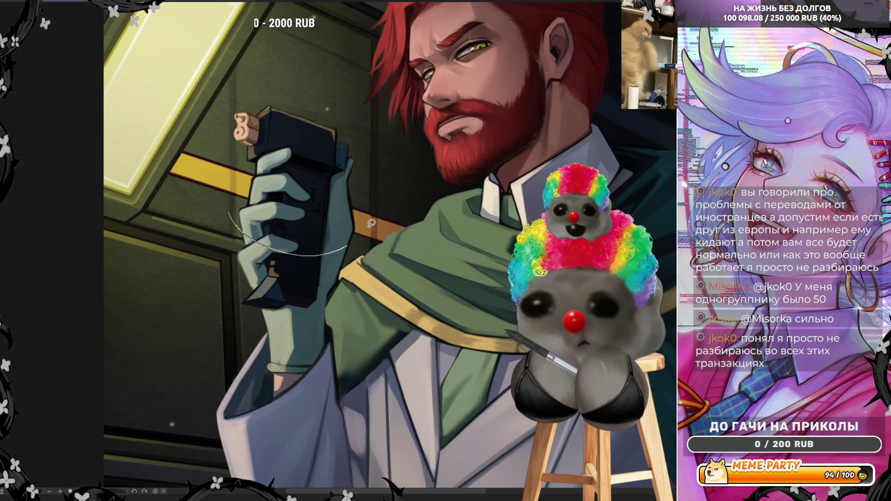
key(Delete)
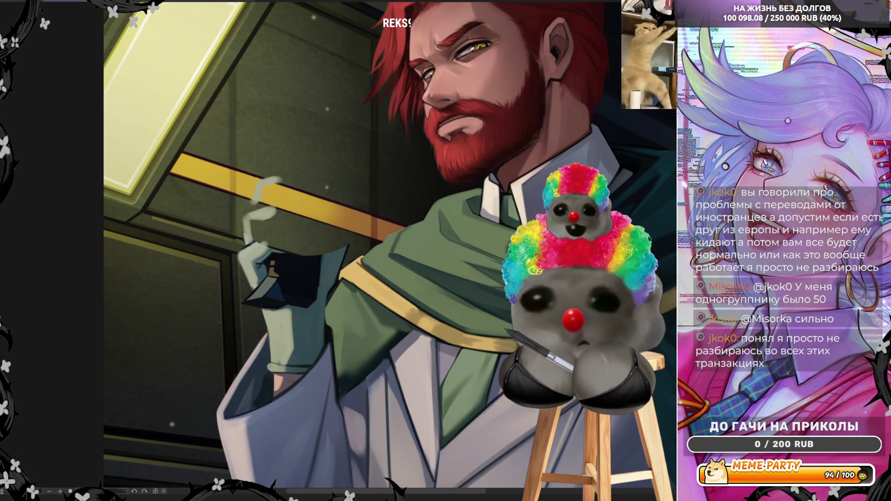
key(ctrl+z)
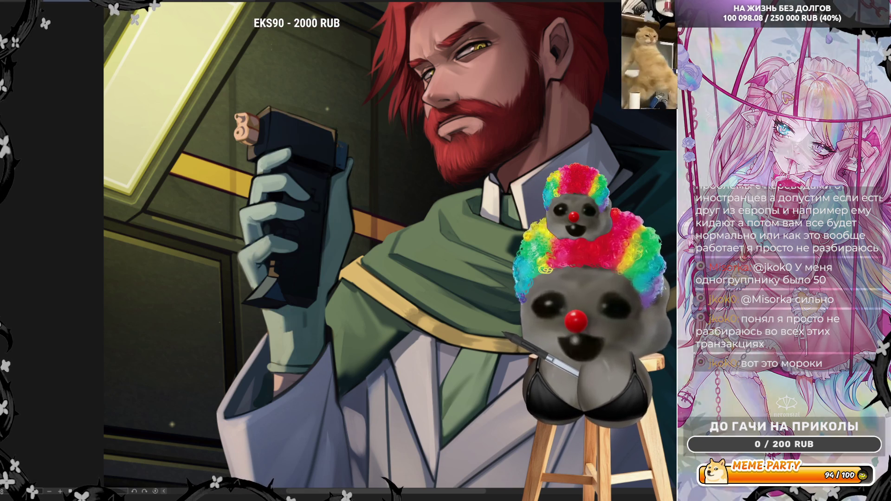
Compare the hand without the black device, keep the device, and mirror the canvas view
key(ctrl+z)
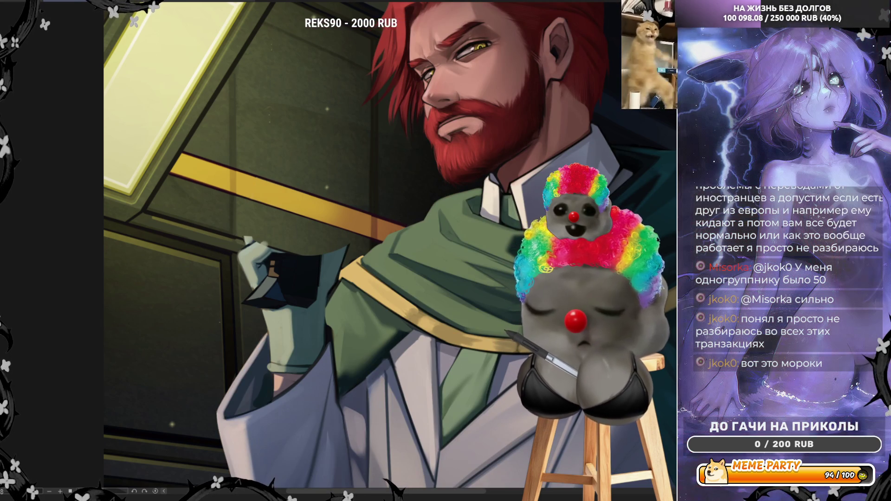
key(ctrl+y)
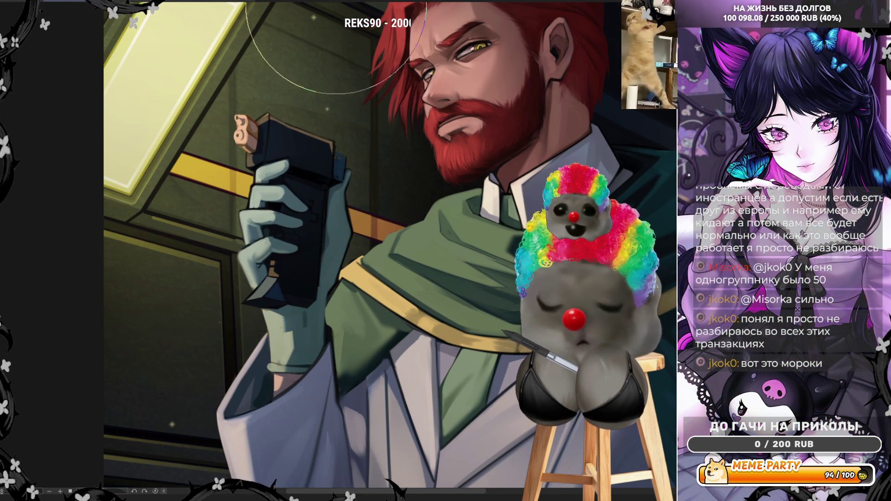
key(h)
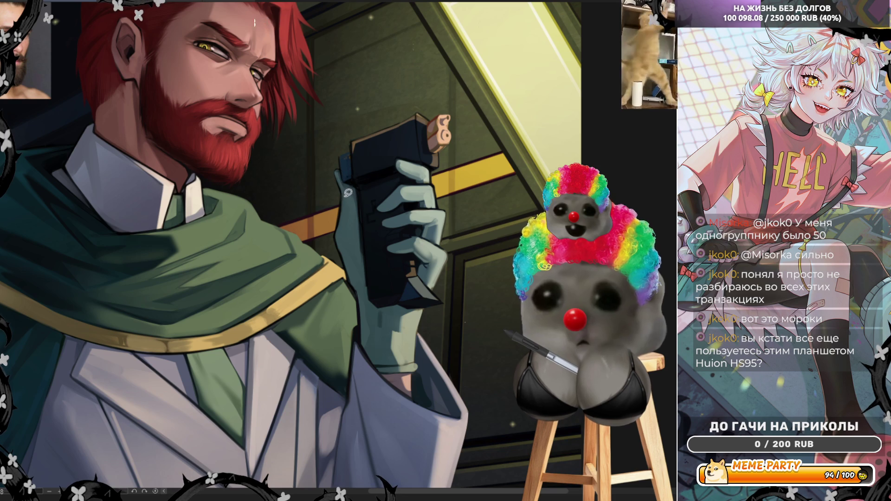
Lasso-fill the device's left edge with a darker colour
drag(343, 173, 355, 228)
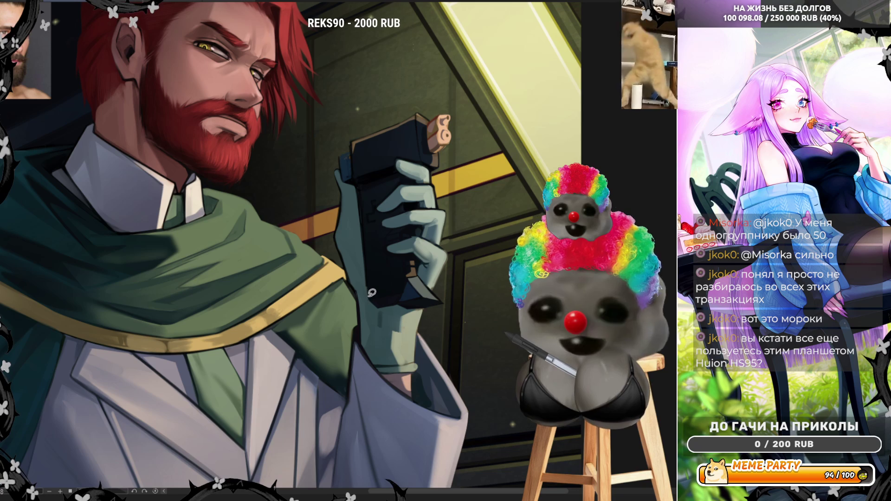
mouse_move(371, 292)
mouse_down()
mouse_move(362, 232)
mouse_move(365, 258)
mouse_up()
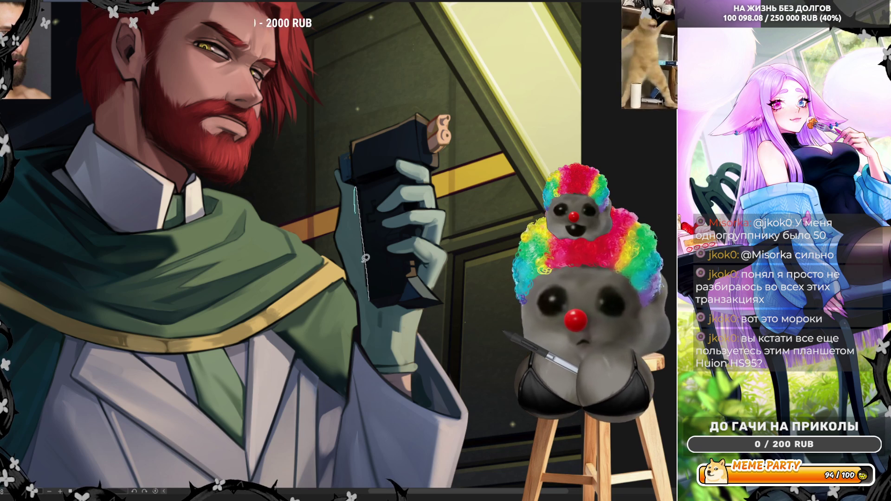
drag(370, 293, 379, 309)
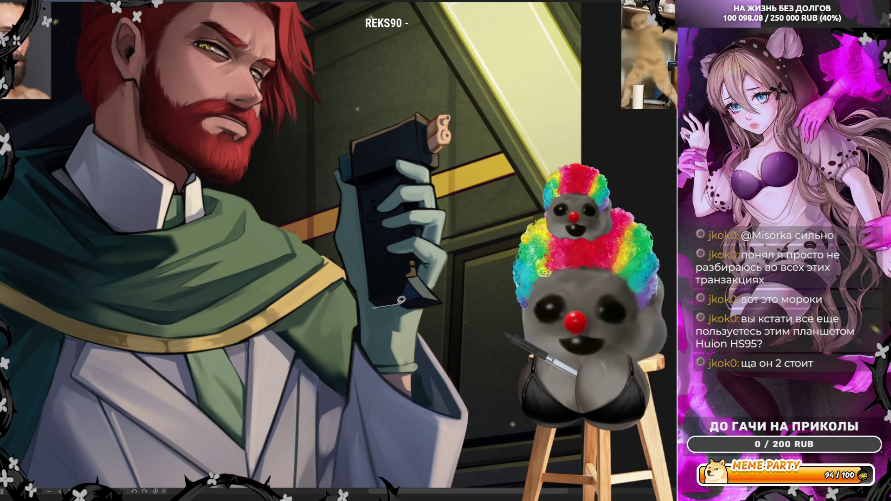
Touch up the glove's bottom and lasso along the glove's left edge
drag(412, 304, 411, 306)
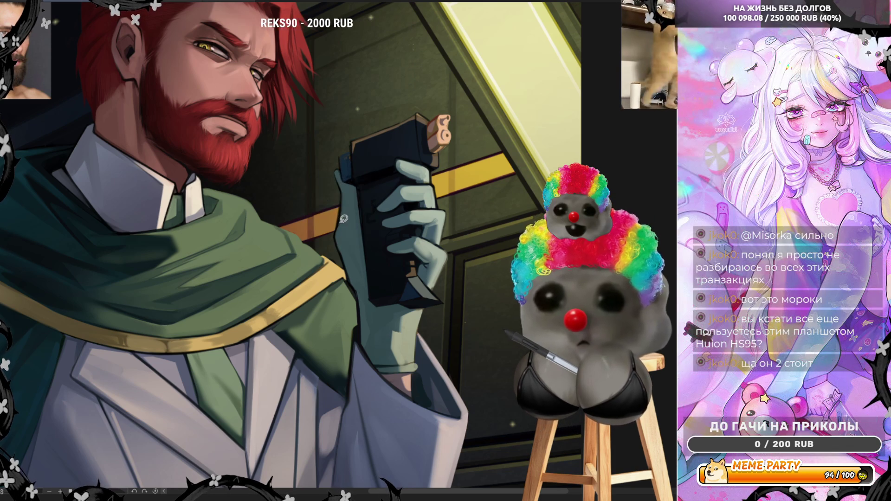
mouse_move(343, 219)
mouse_down()
mouse_move(344, 195)
mouse_move(349, 229)
mouse_up()
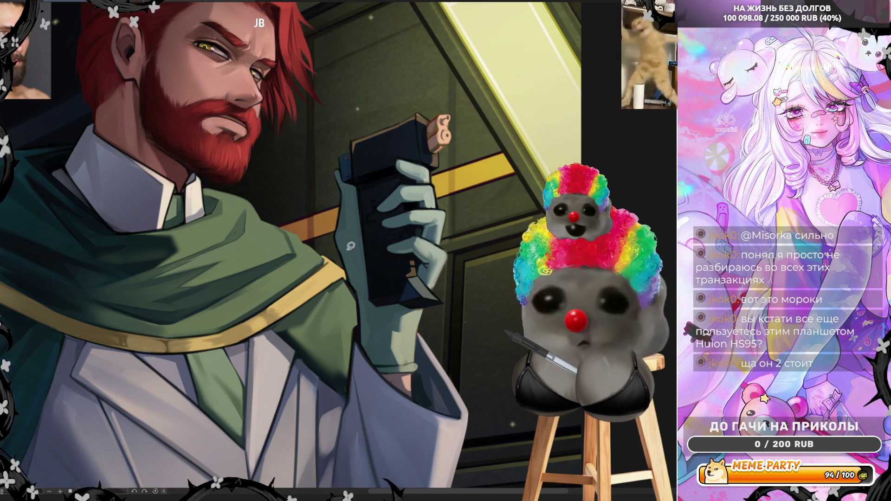
mouse_move(343, 204)
mouse_down()
mouse_move(343, 257)
mouse_move(364, 307)
mouse_up()
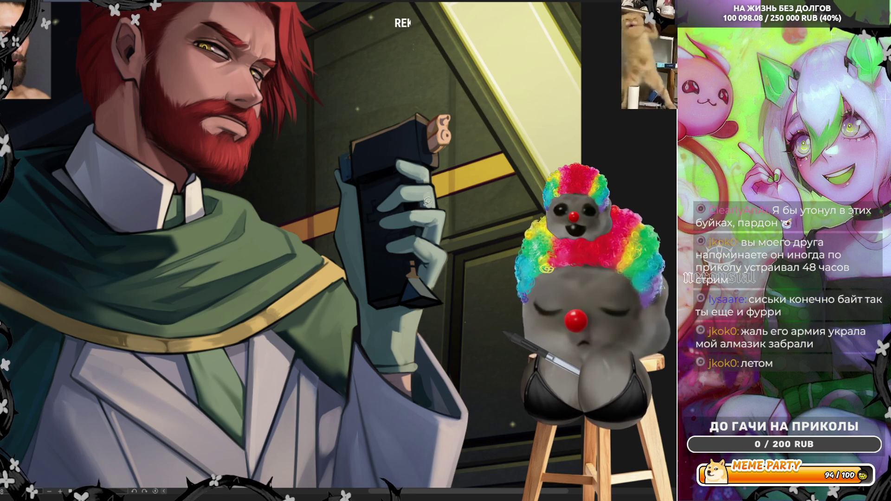
Unmirror the canvas so the man faces right, discarding a trial light stroke on the collar
key(h)
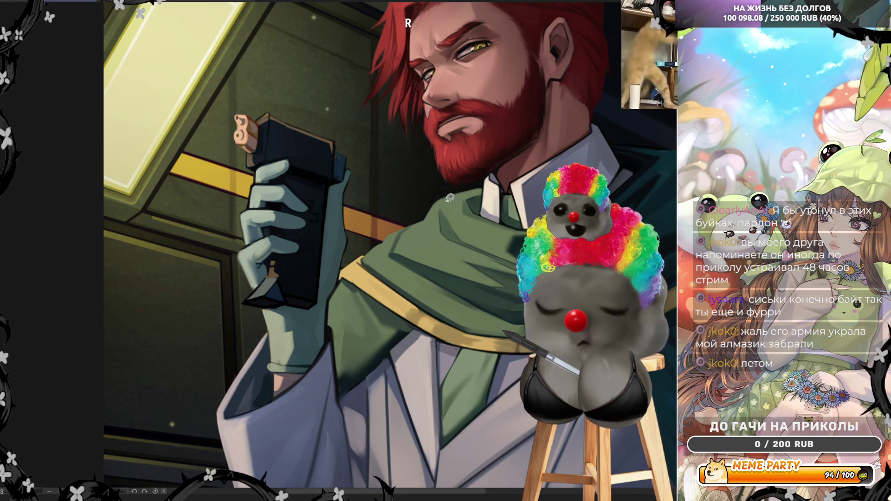
drag(420, 218, 486, 183)
key(ctrl+z)
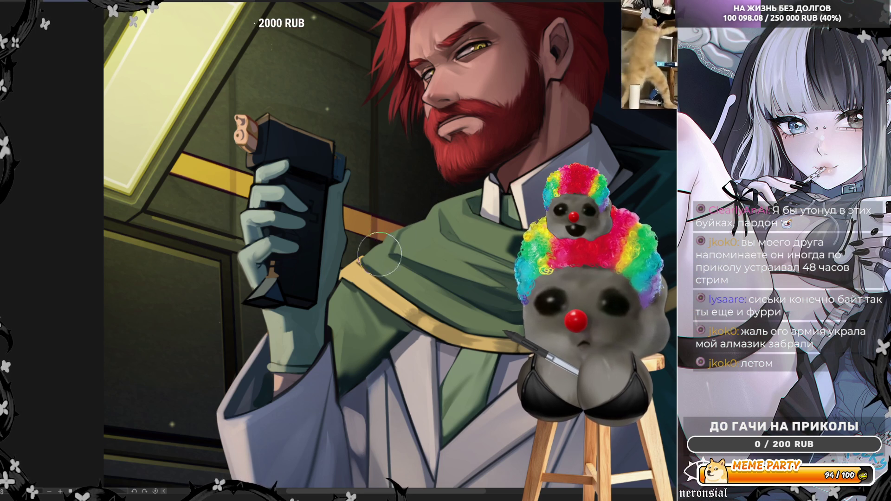
Zoom in on the face and device and switch to a small pen for fine detail
scroll(373, 216, down, 2)
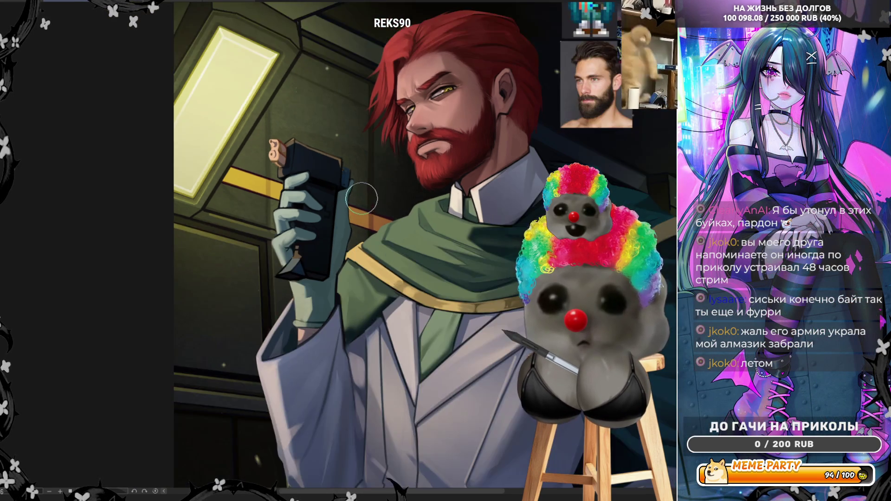
scroll(361, 198, up, 3)
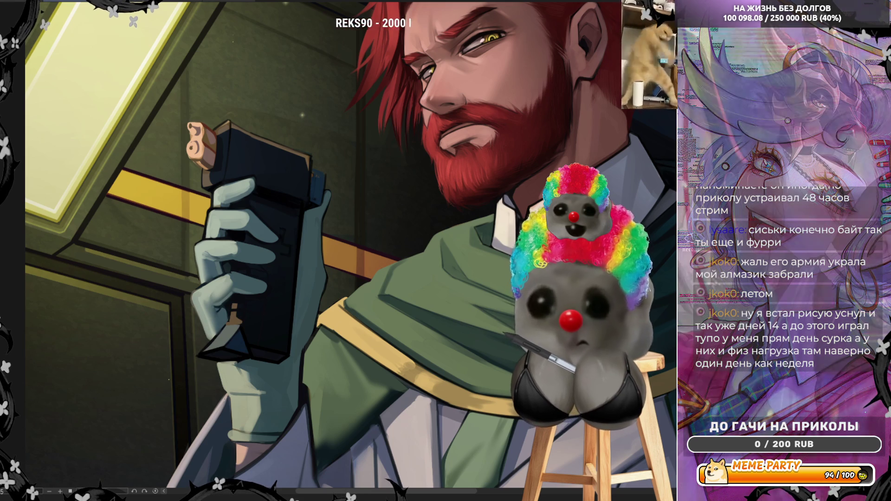
key(b)
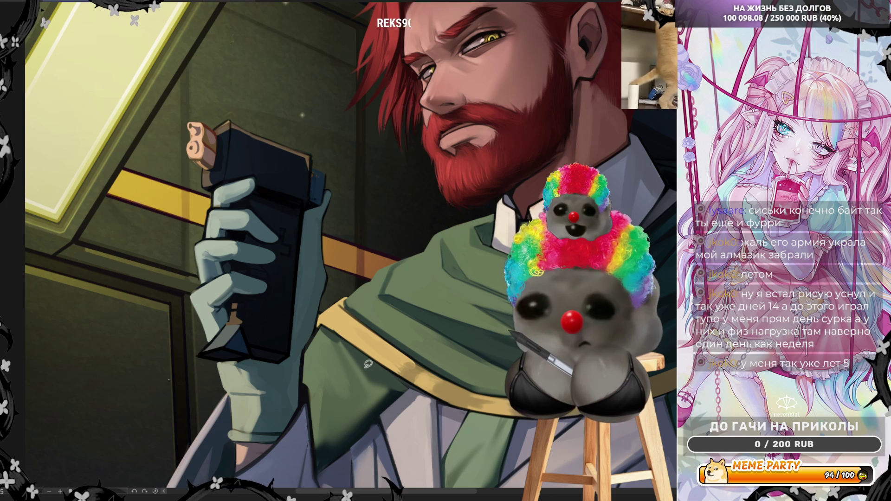
drag(395, 391, 365, 347)
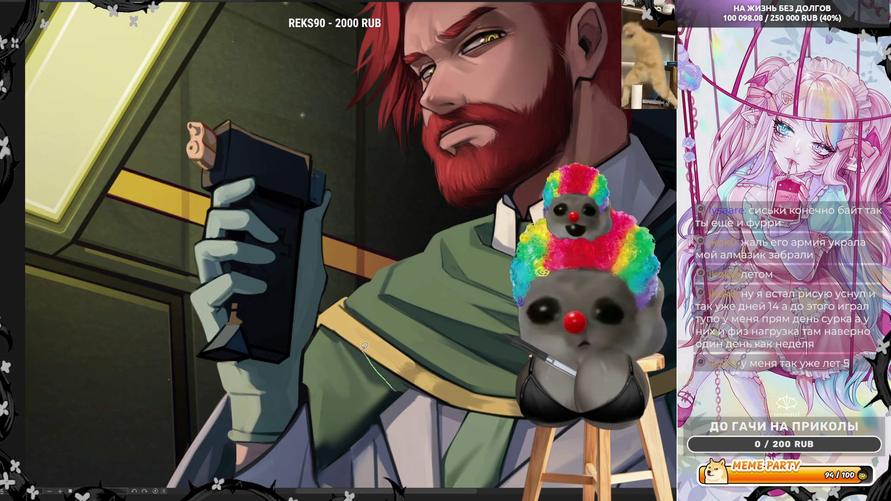
drag(393, 392, 361, 347)
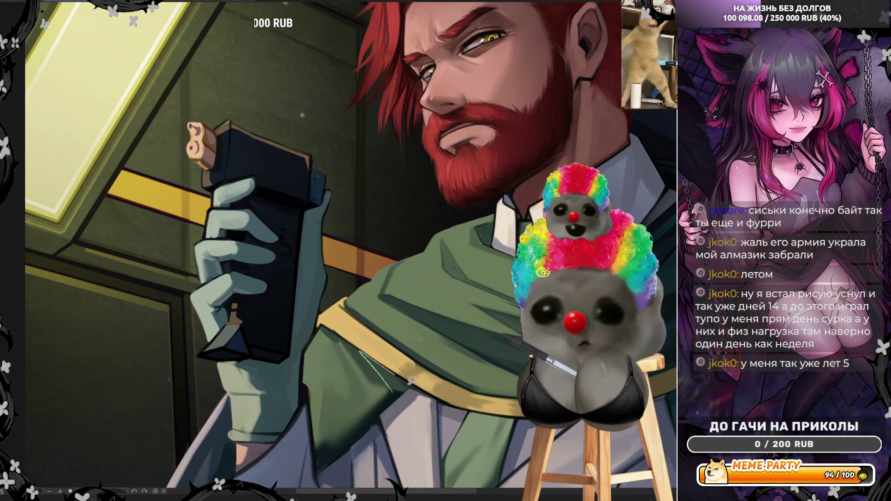
key(ctrl+z)
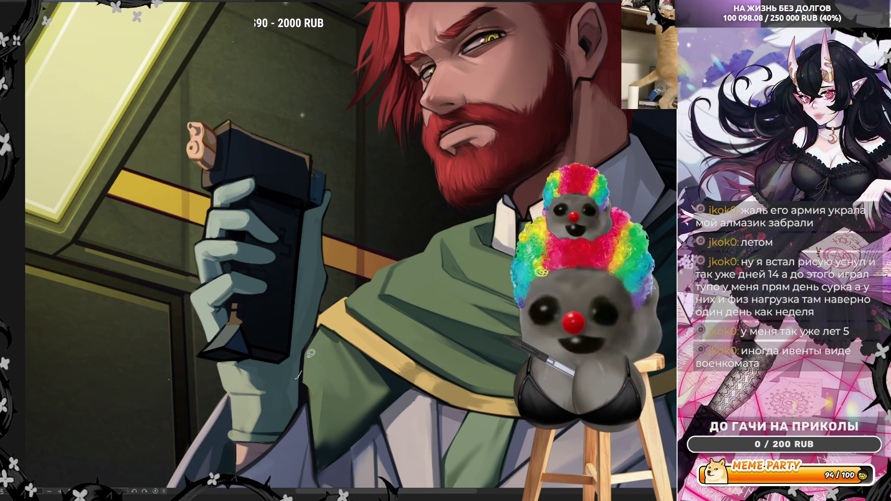
Draw a thin light line on the green cloak next to the gloved hand
drag(297, 378, 315, 329)
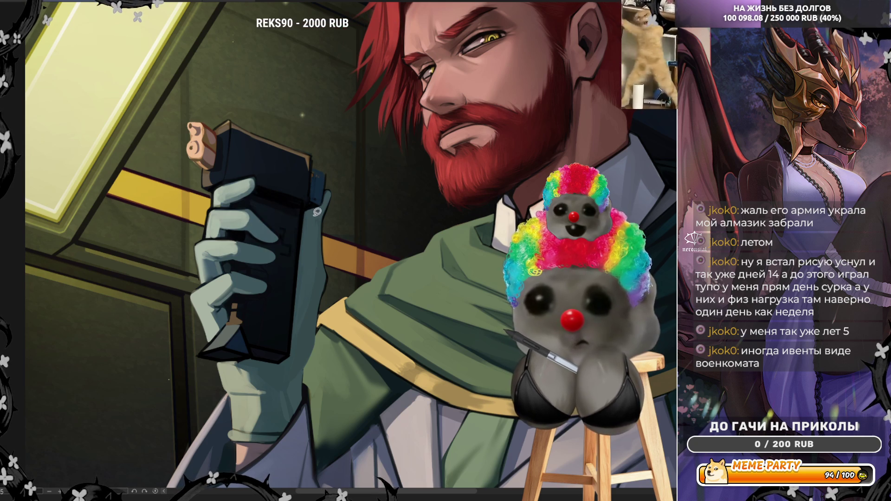
Paint thin light cyan highlights on the glove and device edge, then mirror the canvas
drag(307, 228, 334, 190)
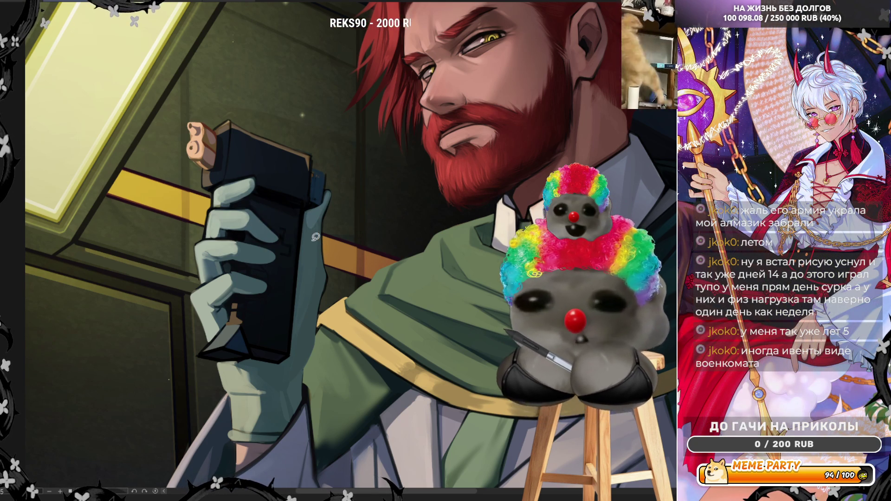
mouse_move(308, 234)
mouse_down()
mouse_move(319, 238)
mouse_move(314, 285)
mouse_move(315, 228)
mouse_move(319, 281)
mouse_move(307, 264)
mouse_up()
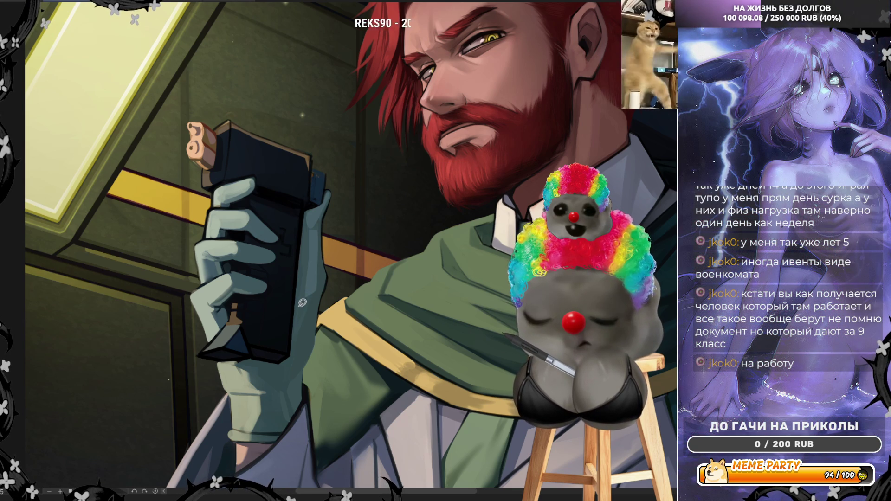
drag(304, 247, 315, 216)
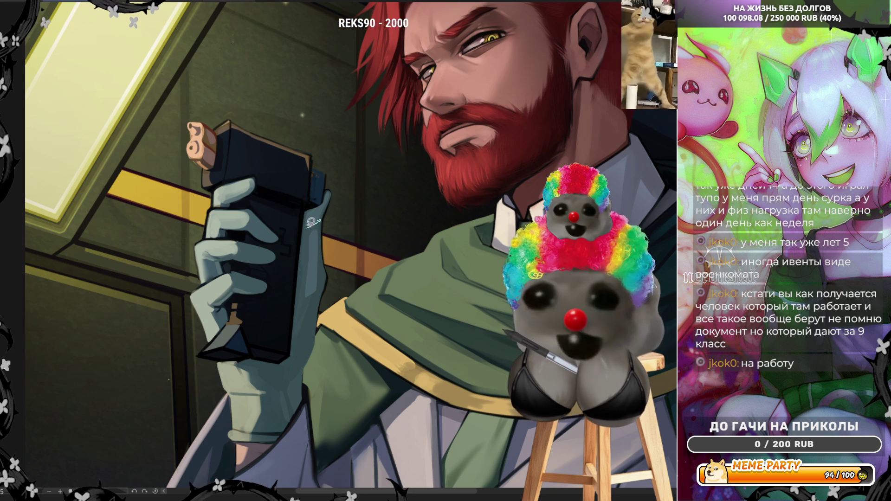
key(ctrl+z)
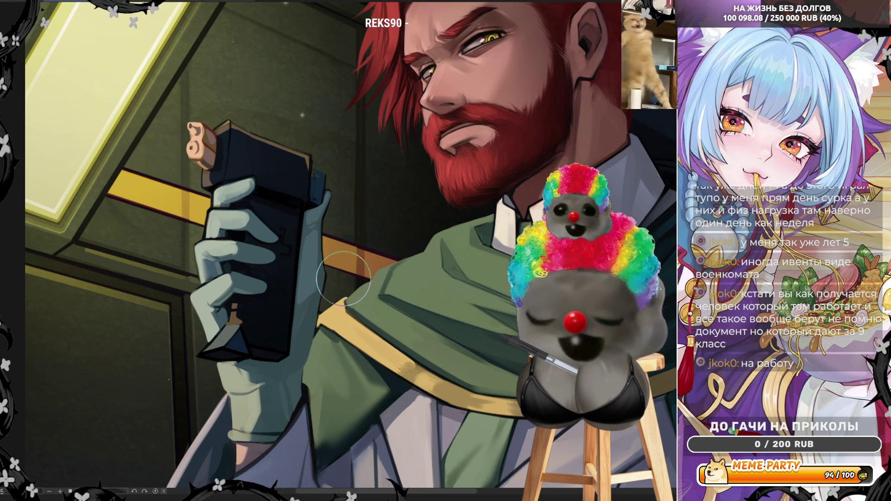
key(h)
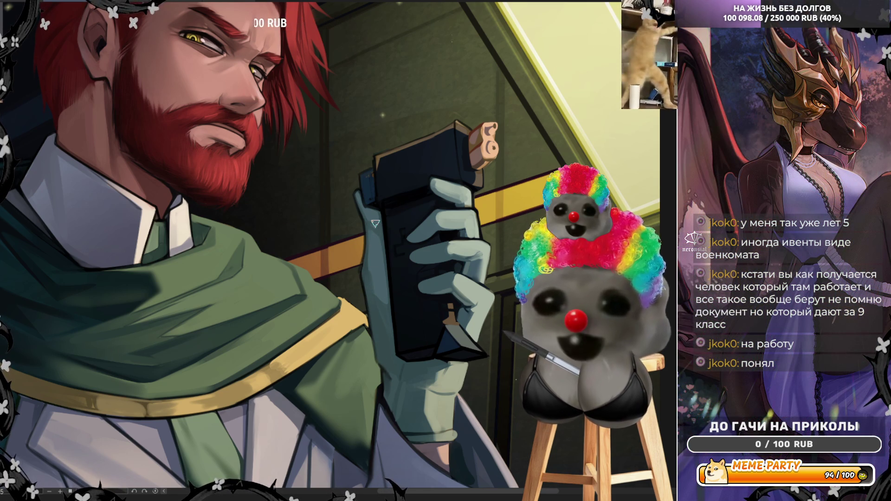
Add a thin stroke along the device's base and unflip the canvas to normal orientation
scroll(375, 224, down, 3)
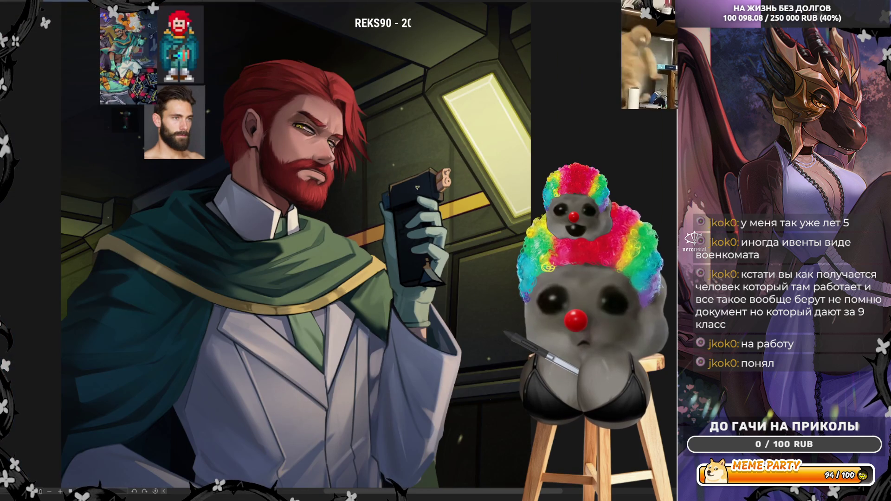
scroll(351, 303, up, 3)
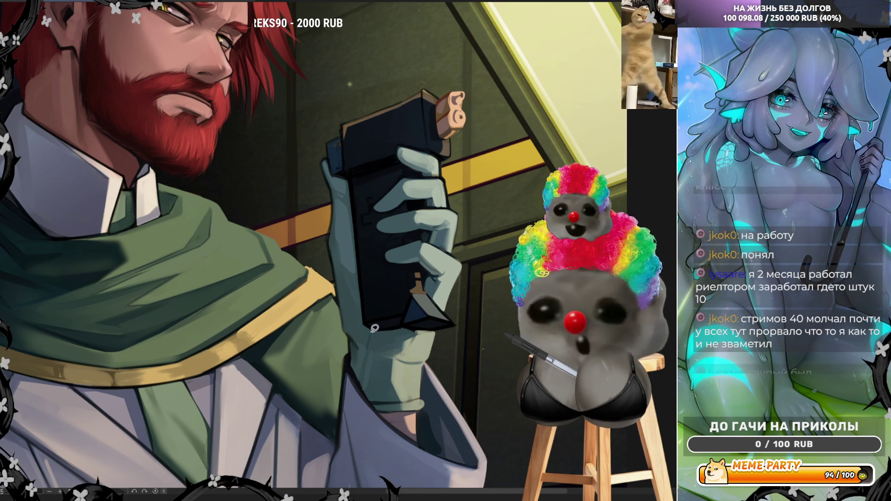
drag(372, 331, 421, 328)
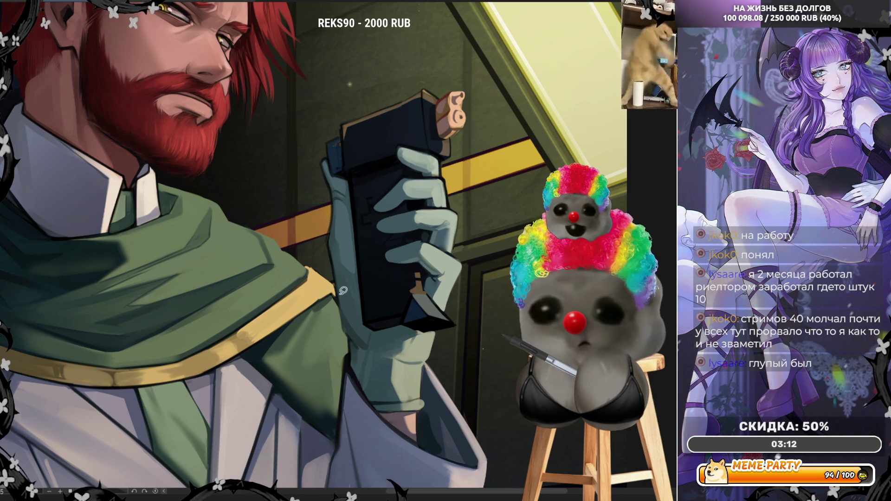
key(h)
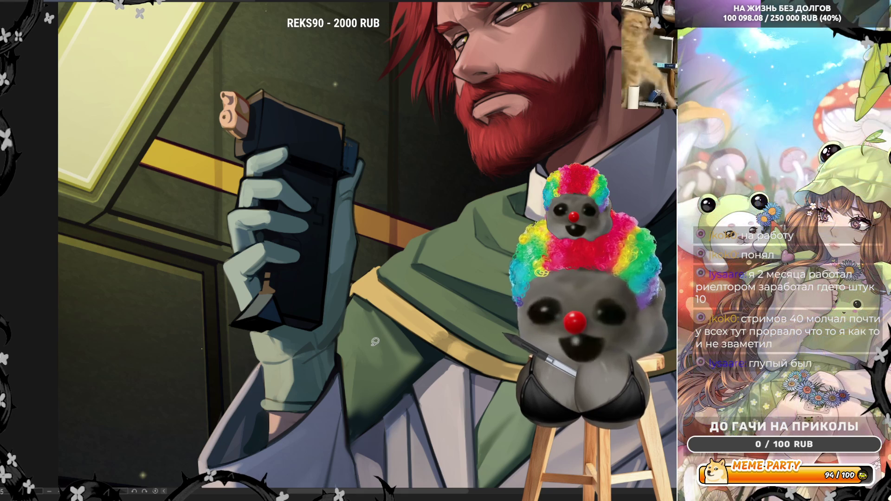
Sample the glove's colour from the painting with the eyedropper
alt+click(306, 355)
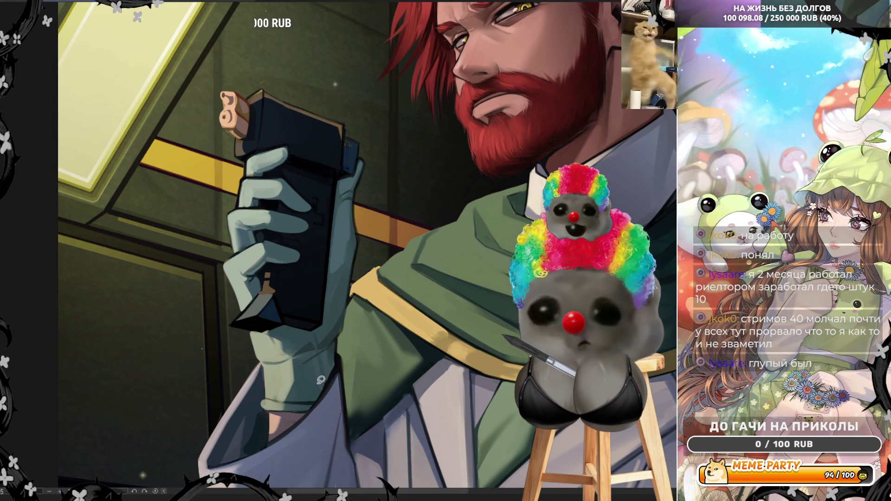
alt+click(335, 343)
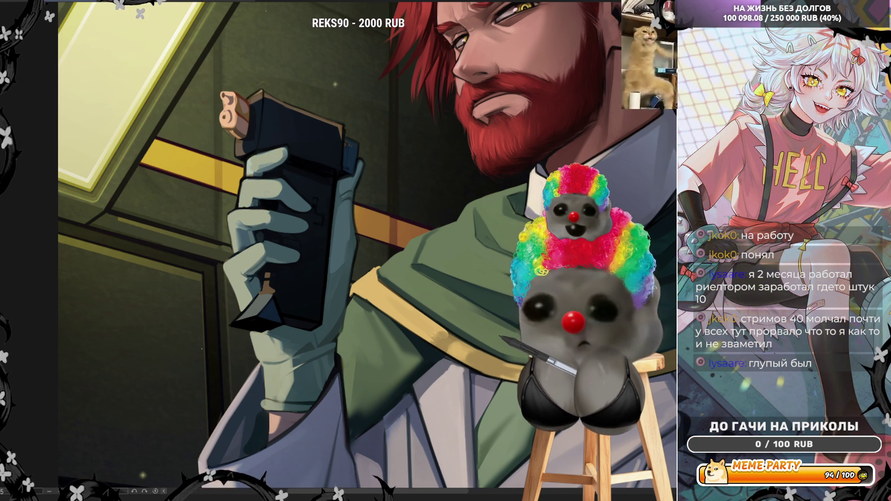
scroll(377, 275, down, 3)
scroll(377, 275, up, 3)
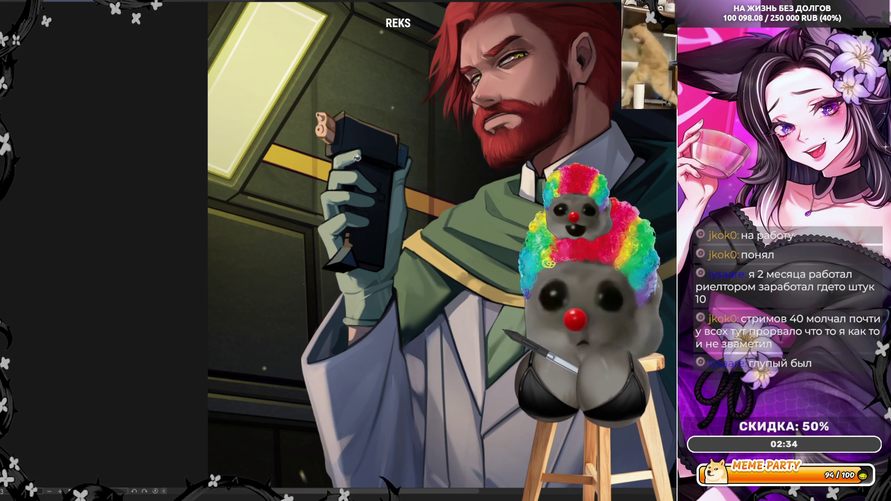
Zoom in close on the gloved hand and the black device
scroll(396, 161, up, 3)
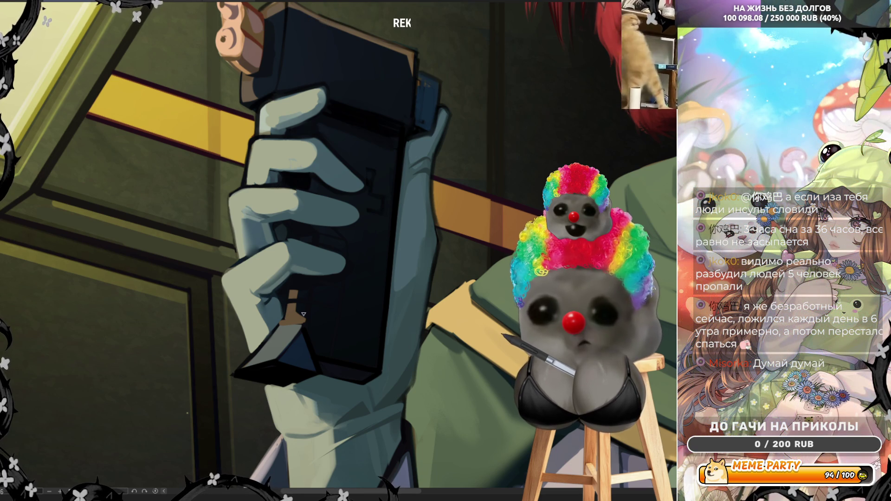
Zoom out from the gloved hand and device to frame the bearded man's head and torso
scroll(304, 314, down, 5)
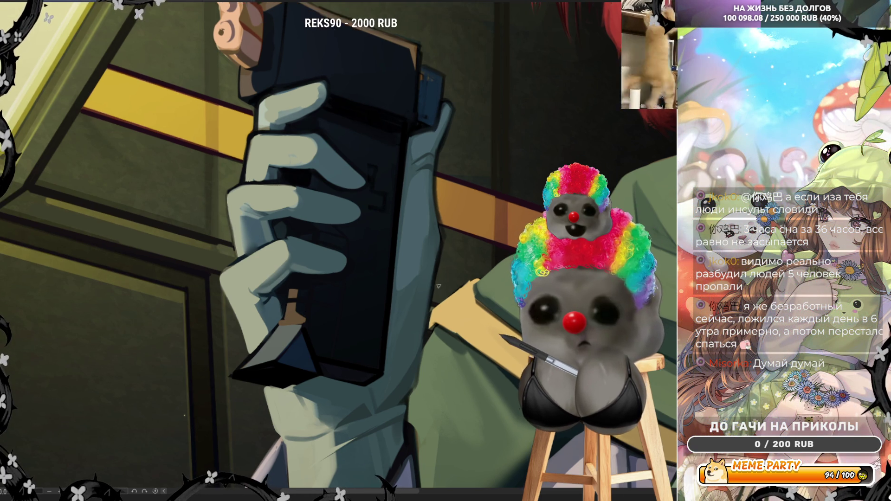
scroll(423, 250, up, 3)
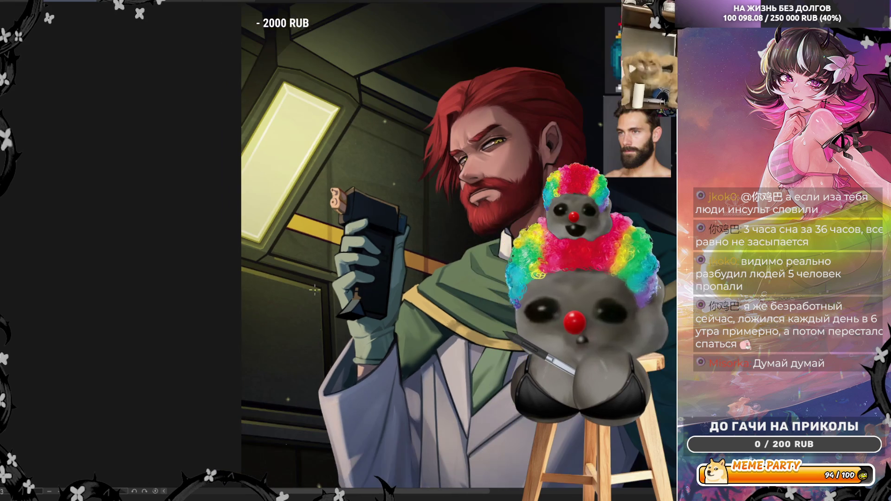